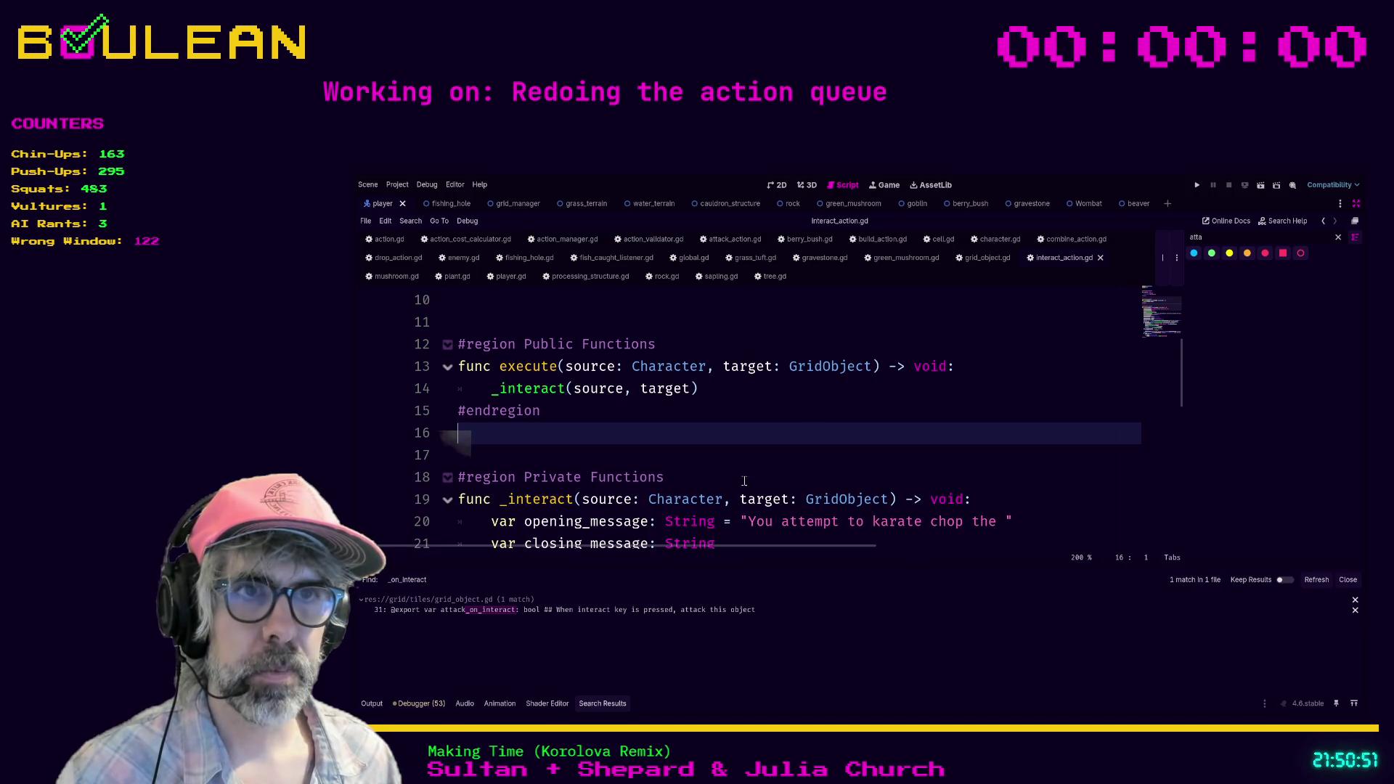
Step: Search the whole project for _interact, finding 135 matches in 24 files
click(762, 462)
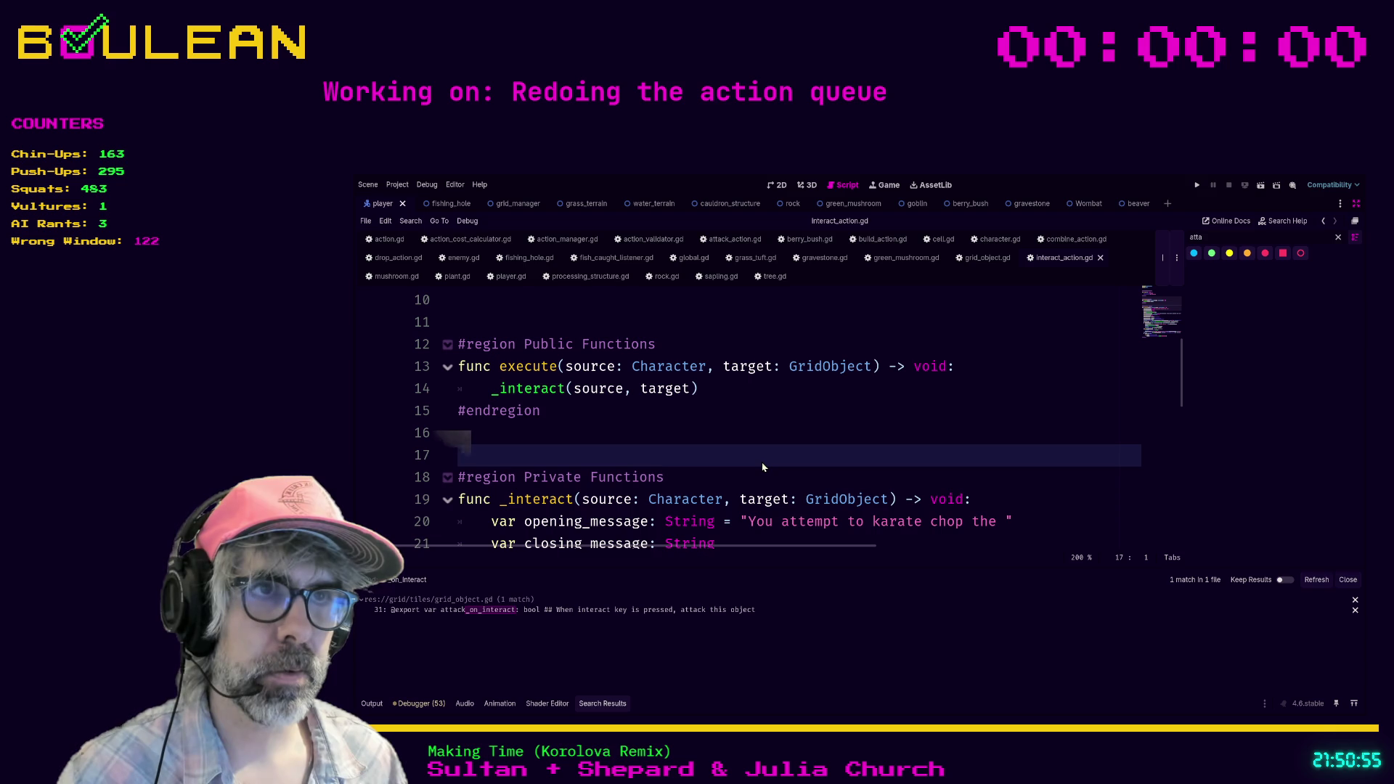
key(ctrl+shift+f)
text(_interact)
key(Return)
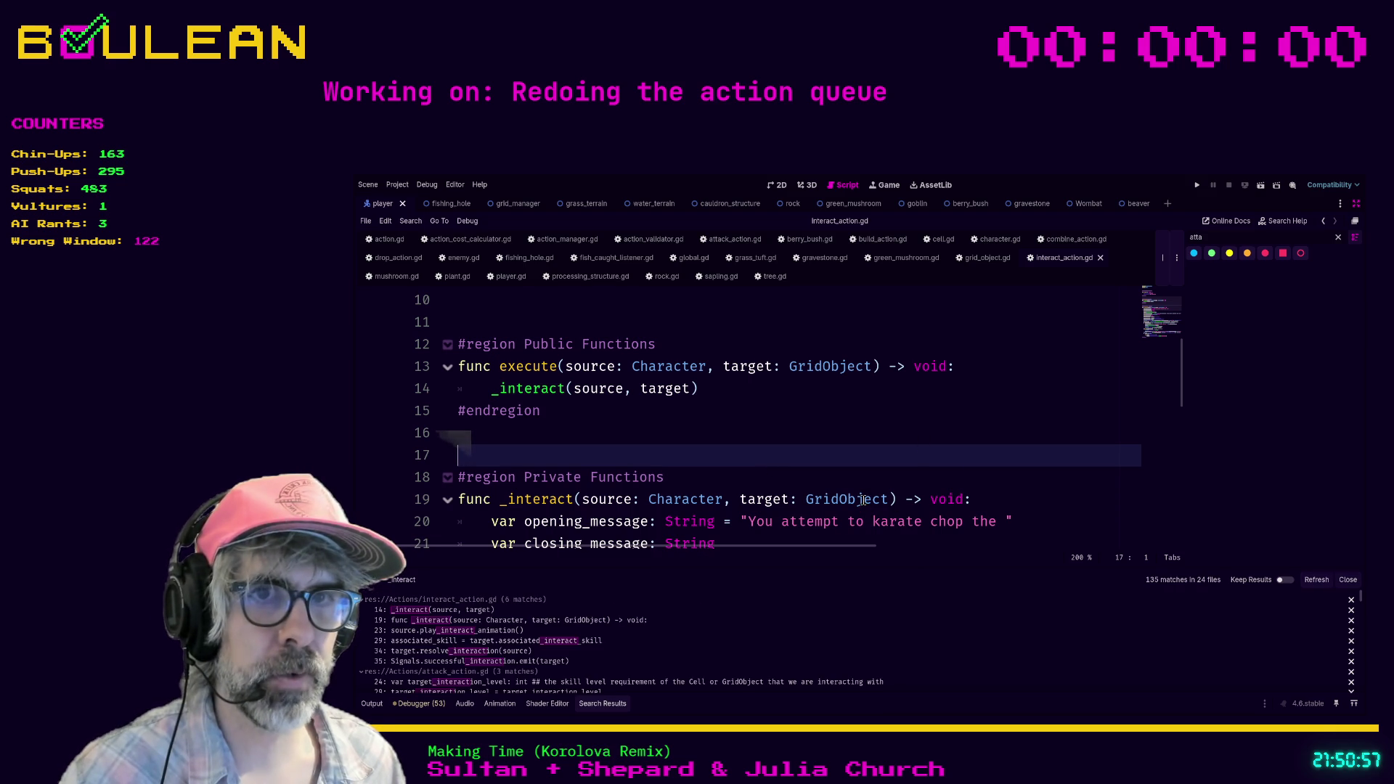
Step: Open the line 14 _interact call in interact_action.gd and place the caret after it
click(466, 615)
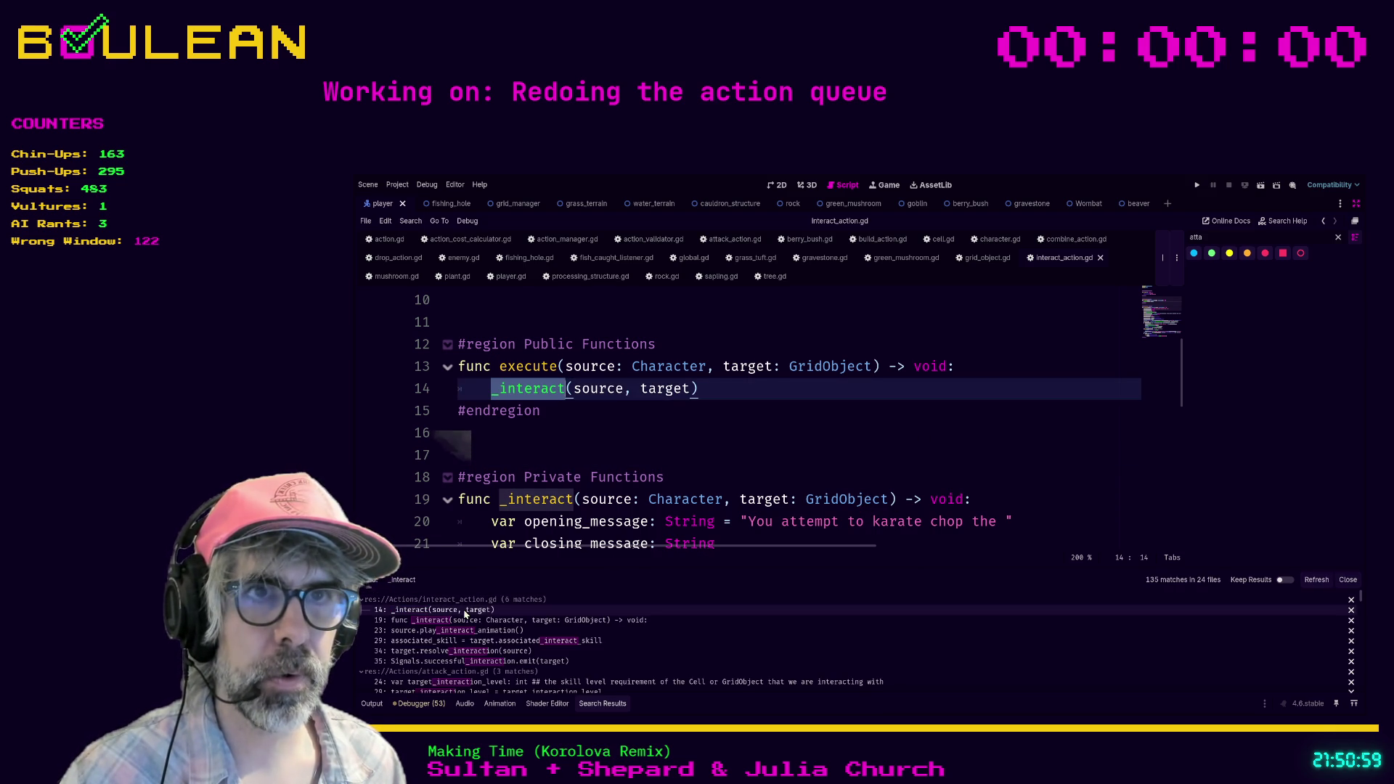
scroll(584, 449, up, 1)
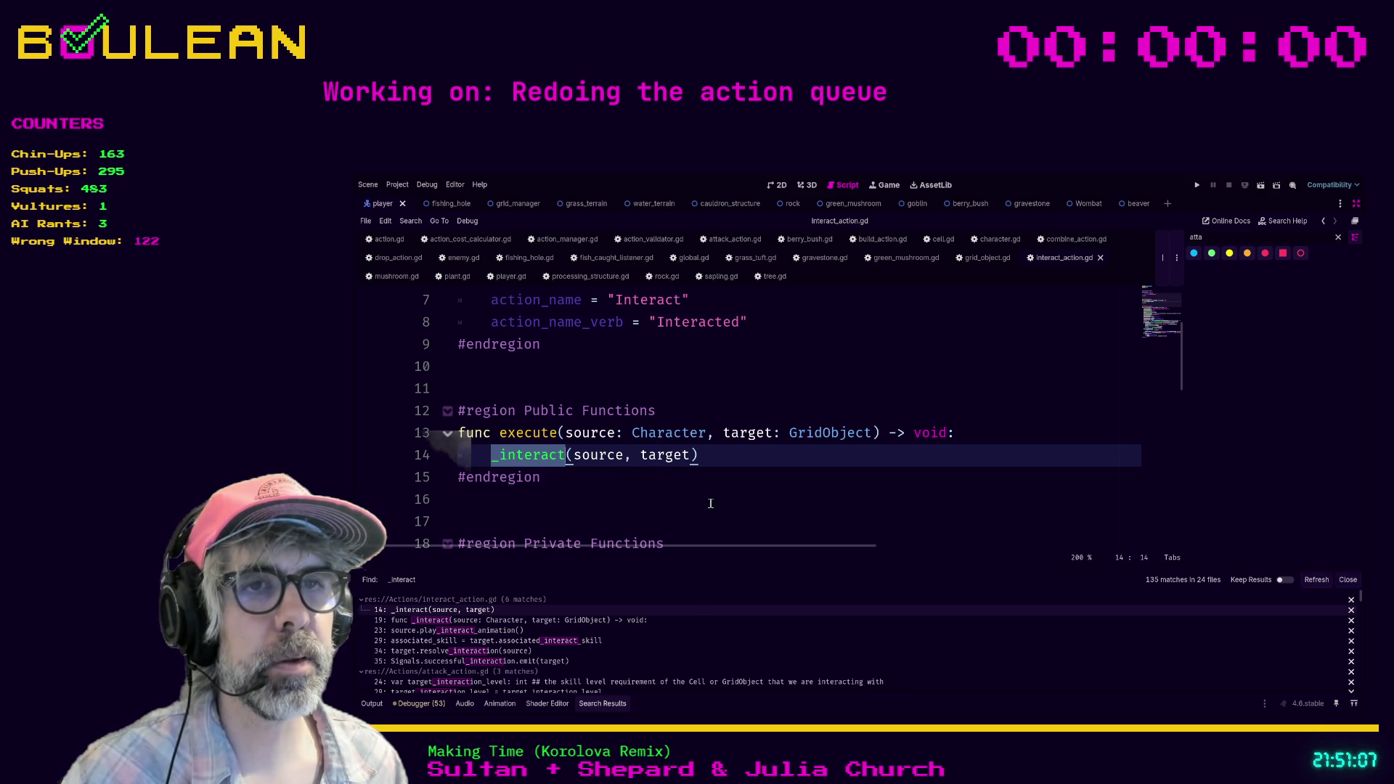
scroll(711, 503, down, 1)
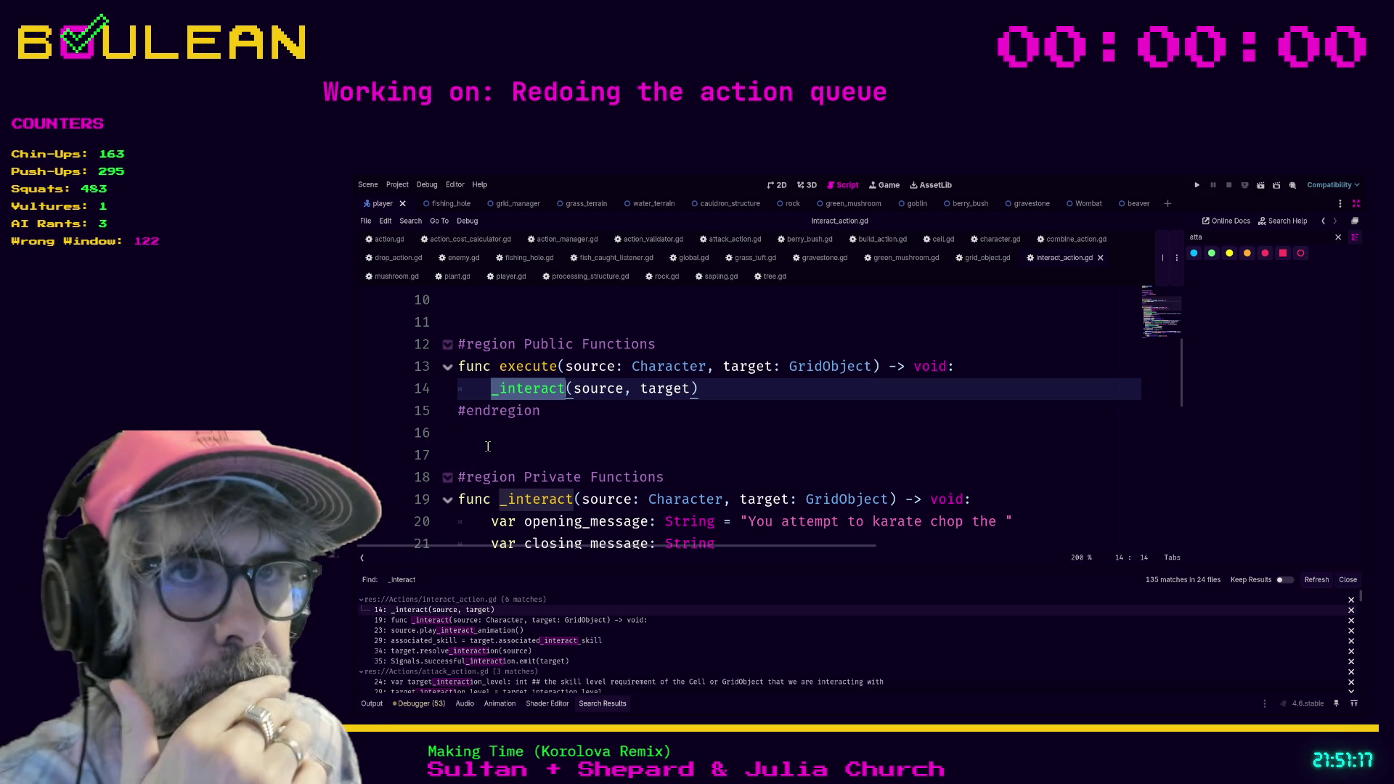
click(567, 390)
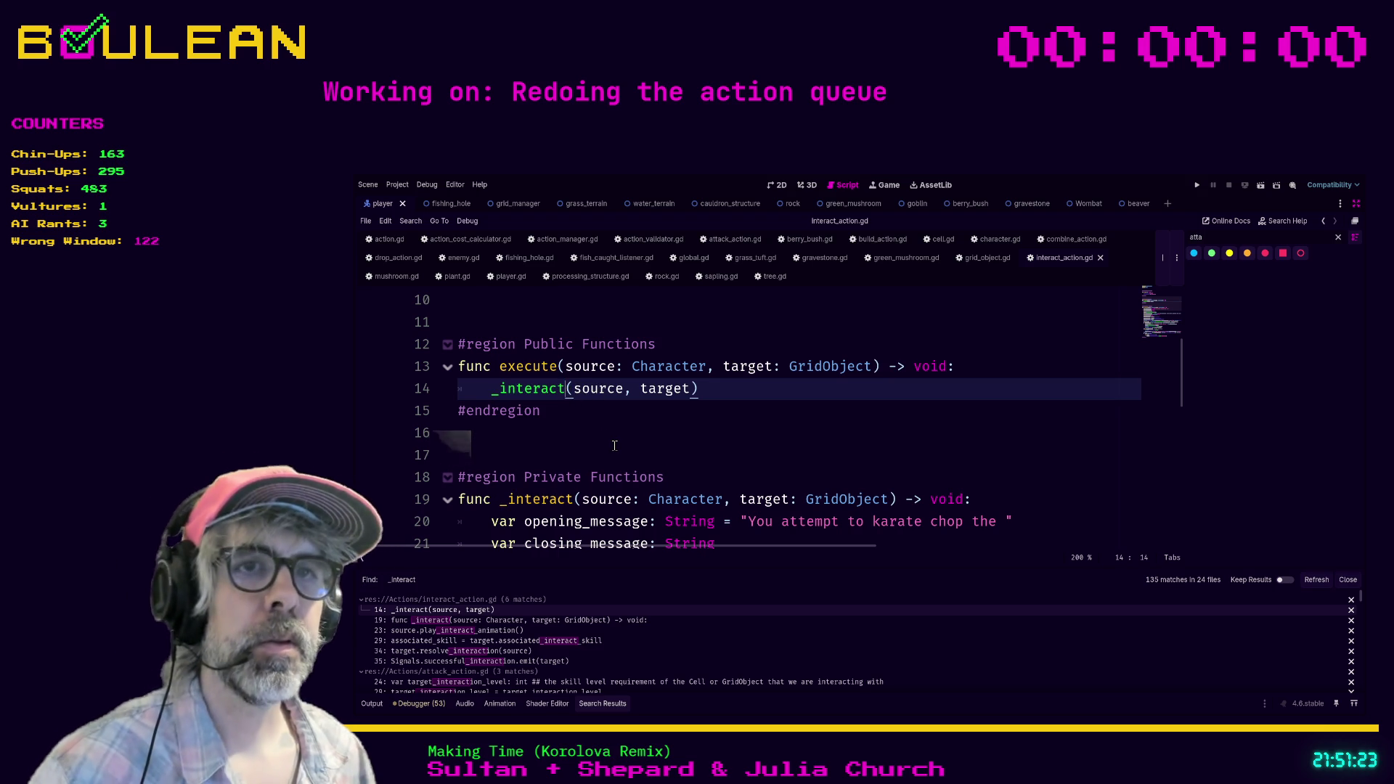
Step: Rename _interact to _interact_with_target in the execute() call and definition, then save interact_action.gd
text(_with_target)
click(573, 501)
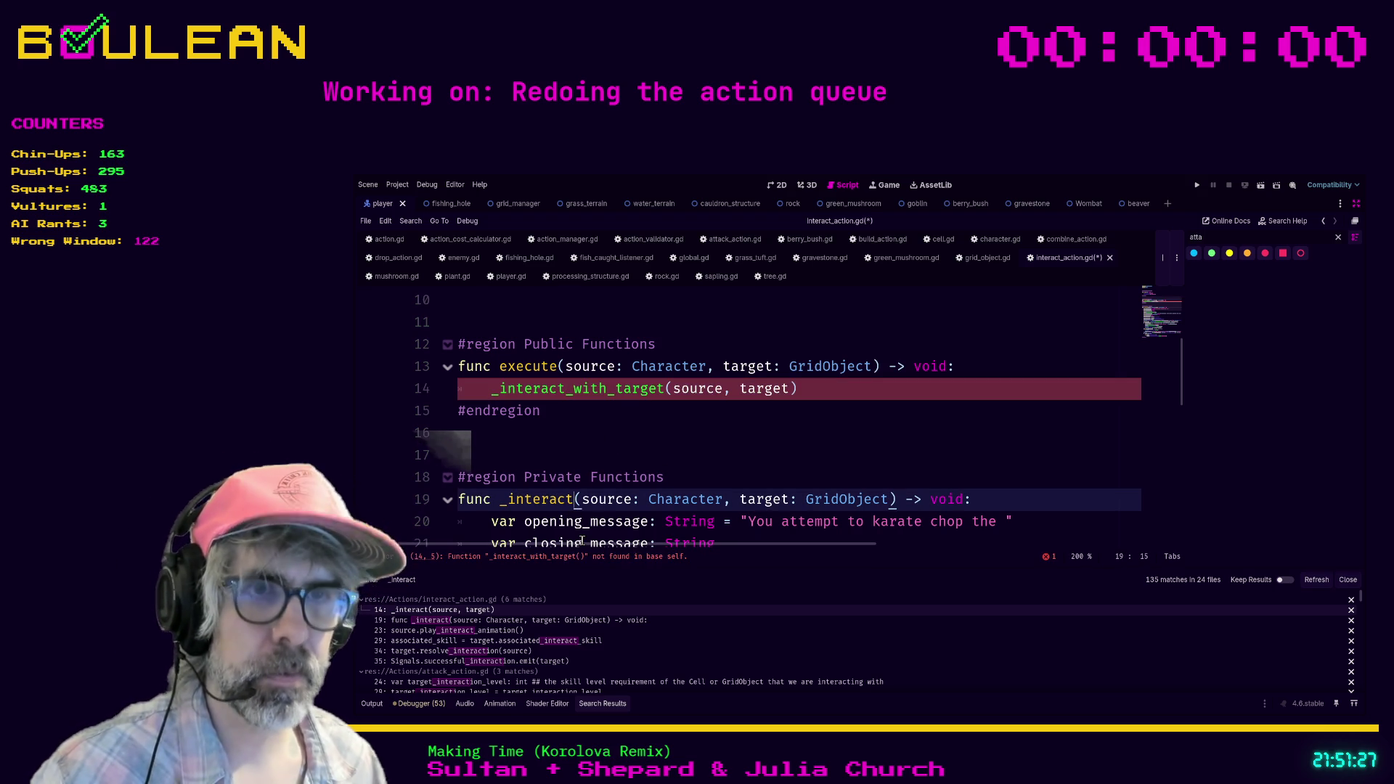
text(_with_target)
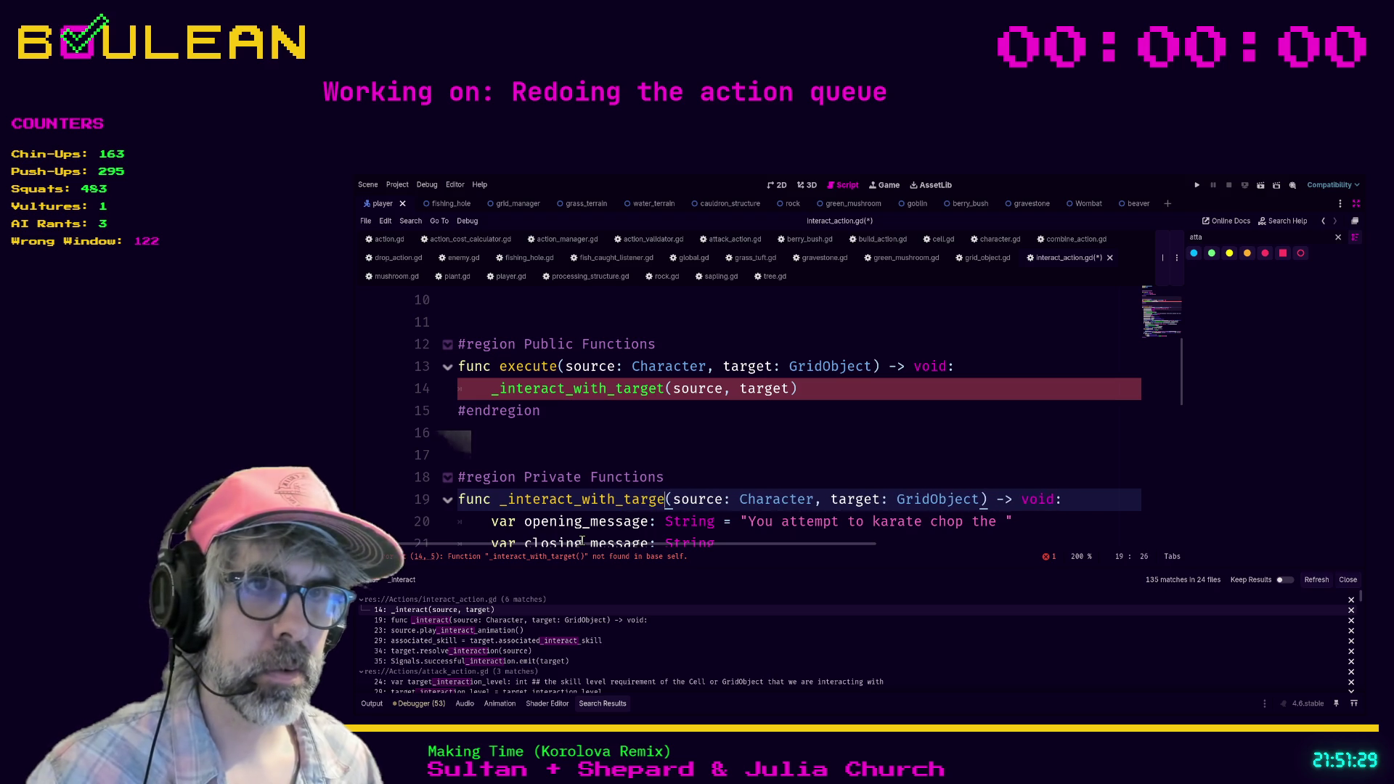
click(736, 446)
key(ctrl+s)
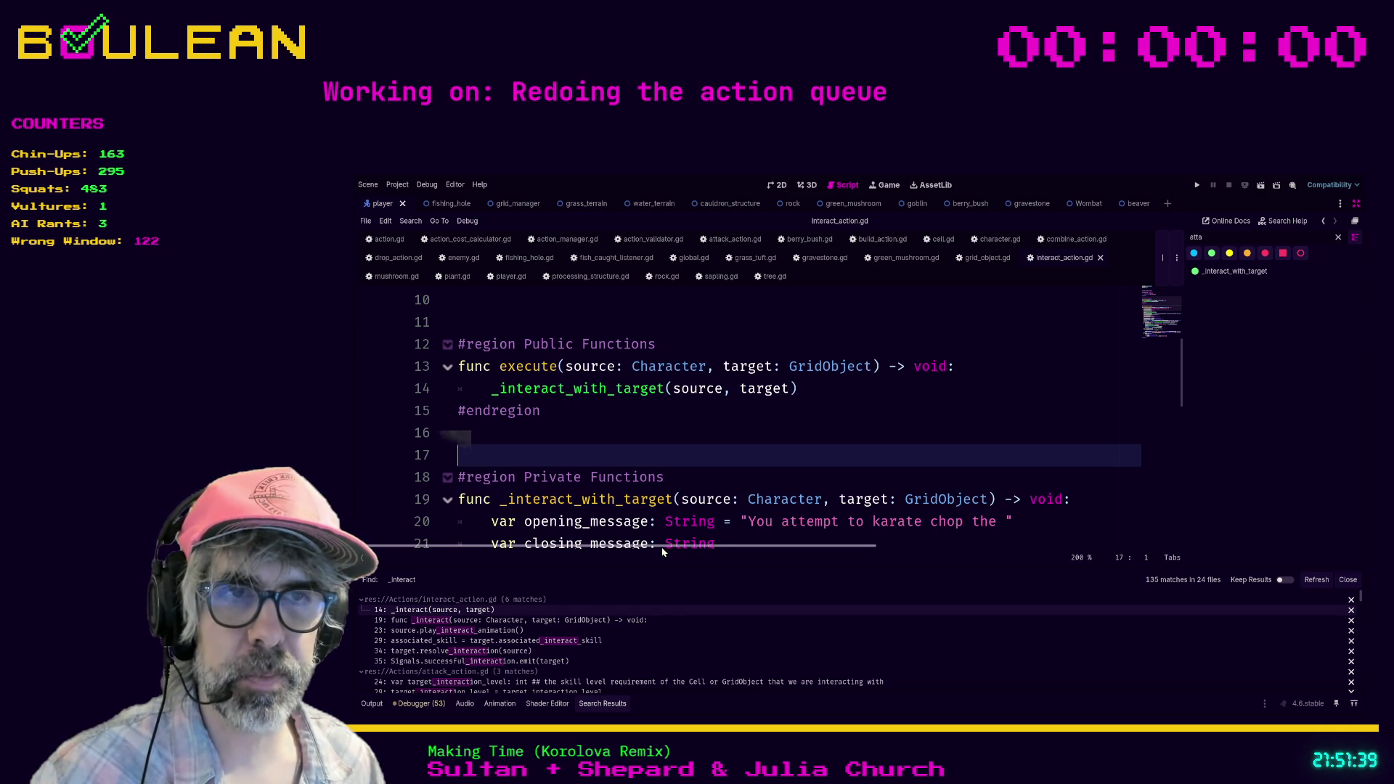
drag(661, 567, 663, 510)
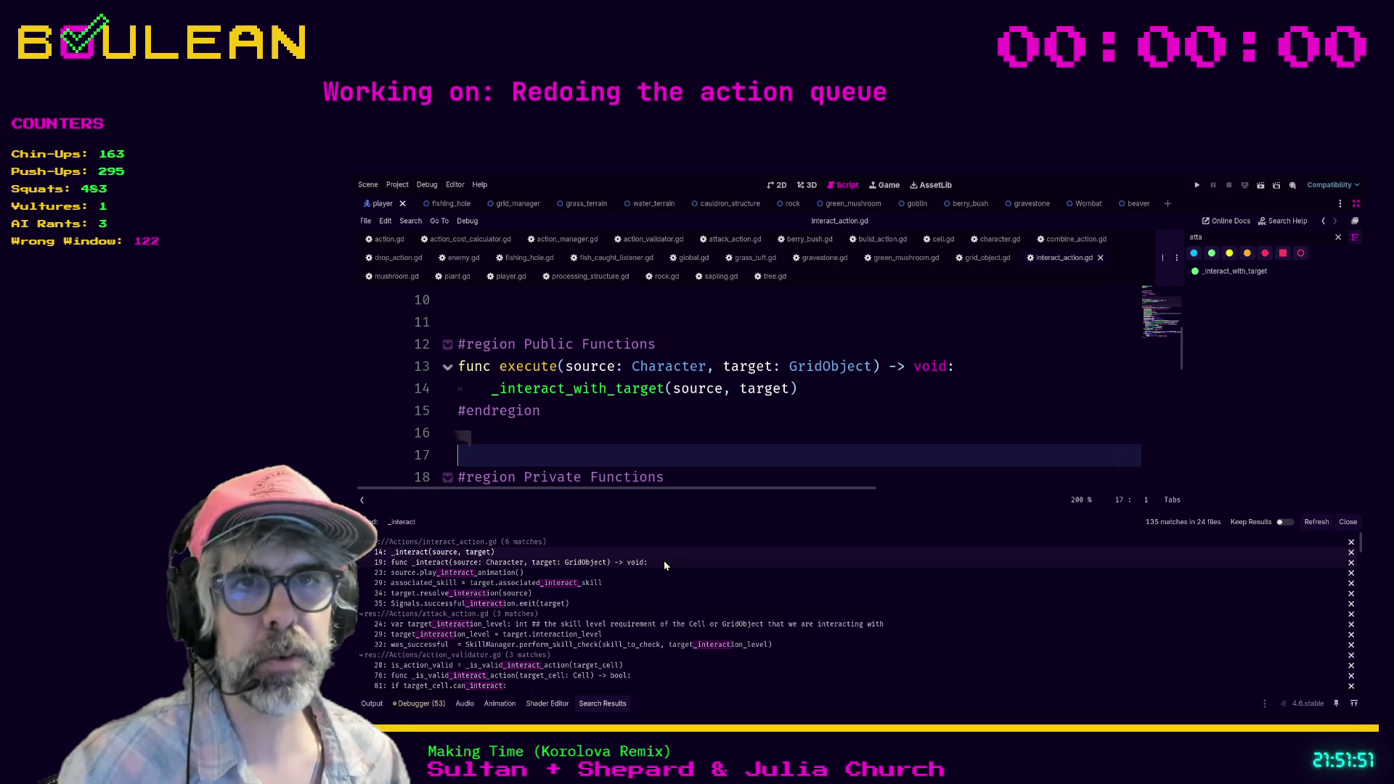
scroll(630, 438, down, 1)
scroll(631, 438, down, 1)
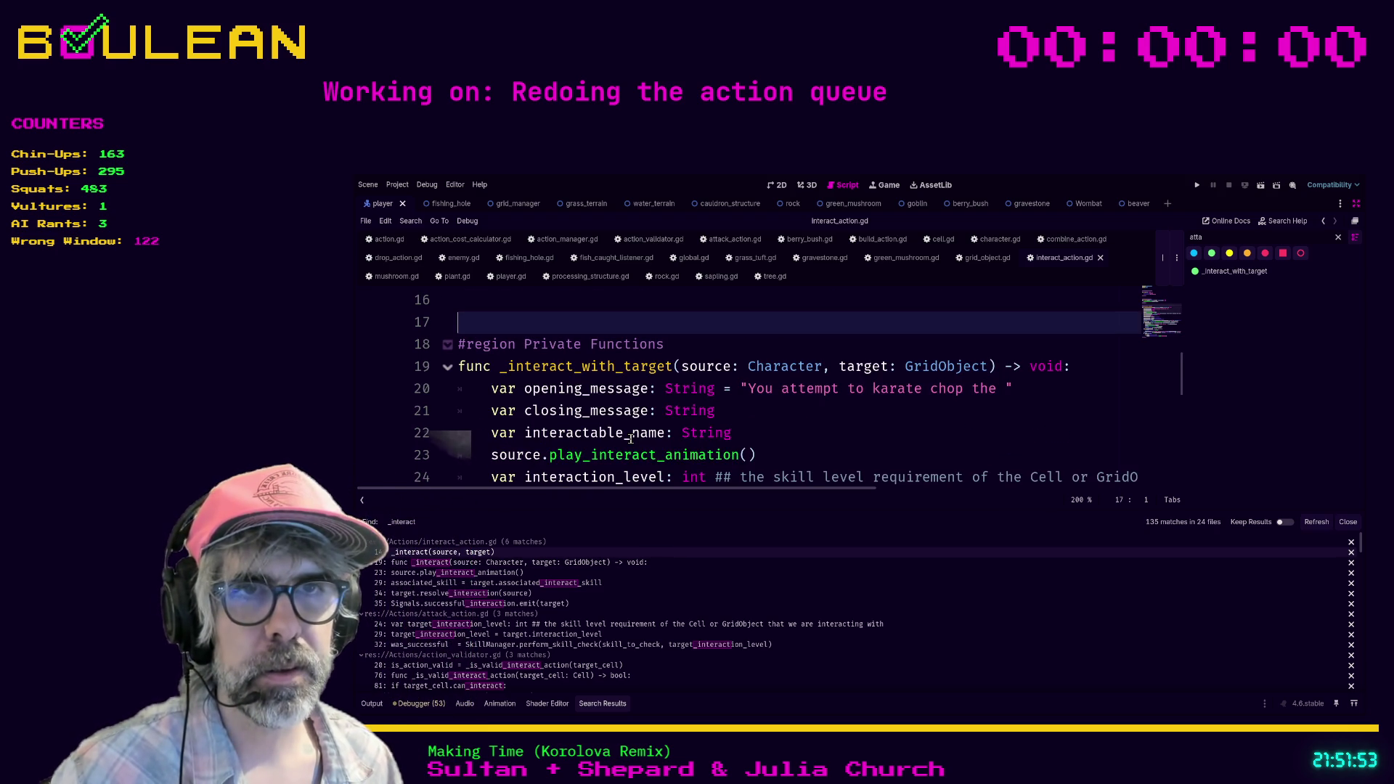
scroll(773, 440, down, 1)
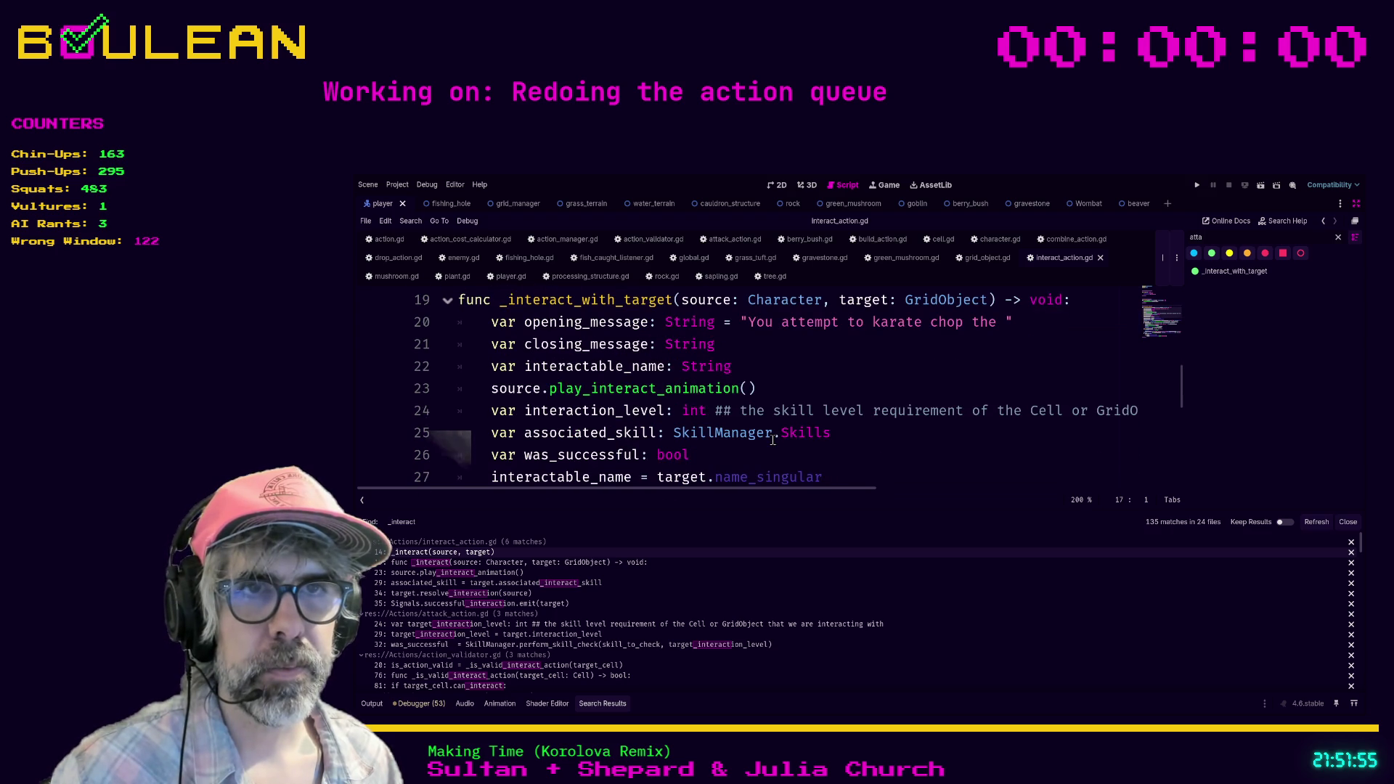
click(781, 458)
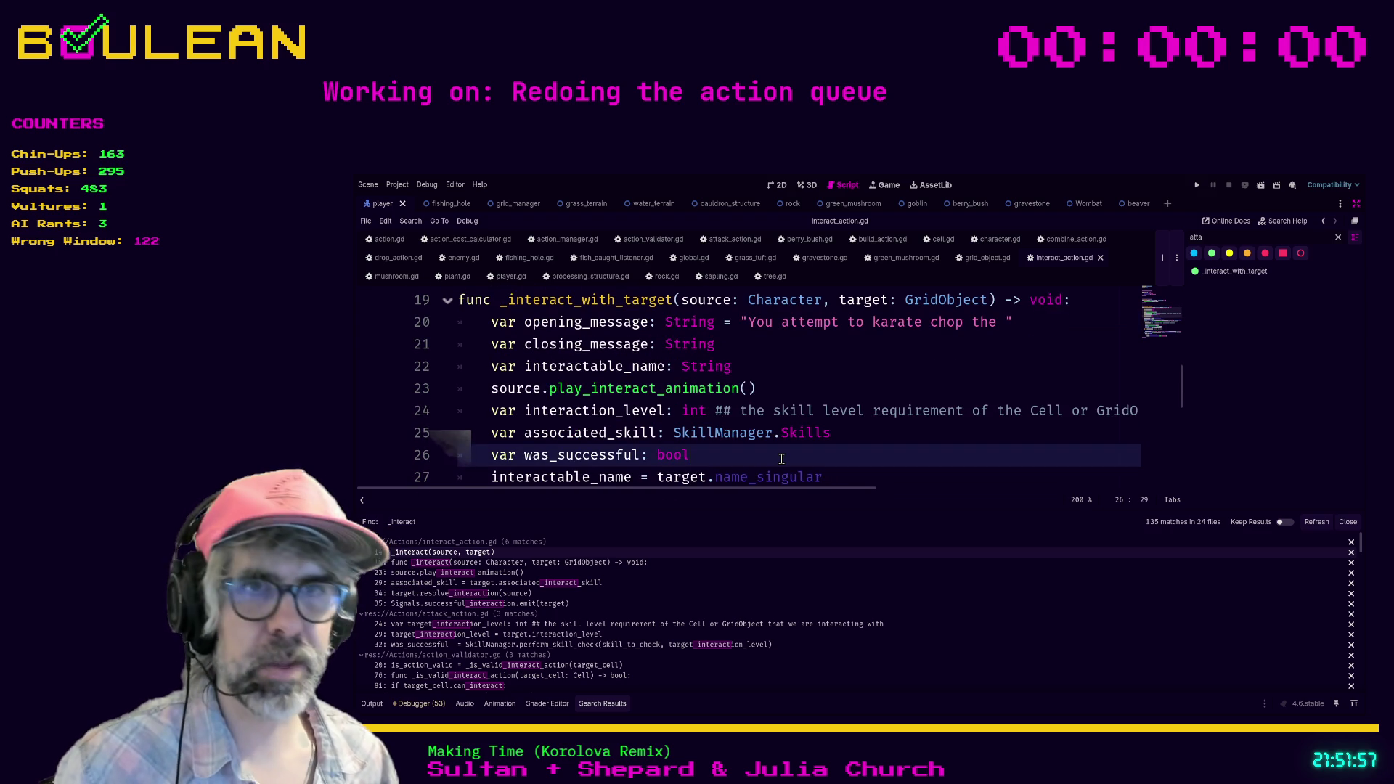
key(ctrl+shift+F11)
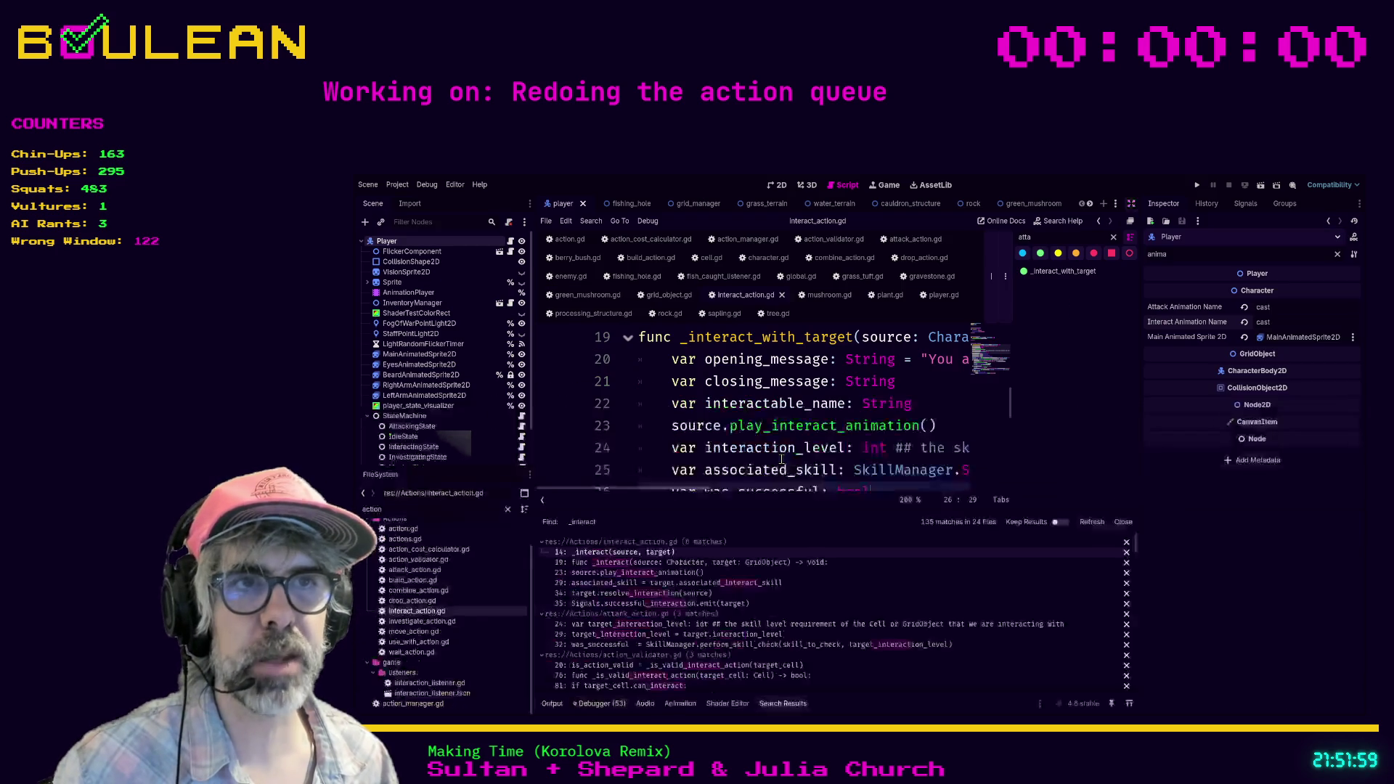
key(ctrl+shift+F11)
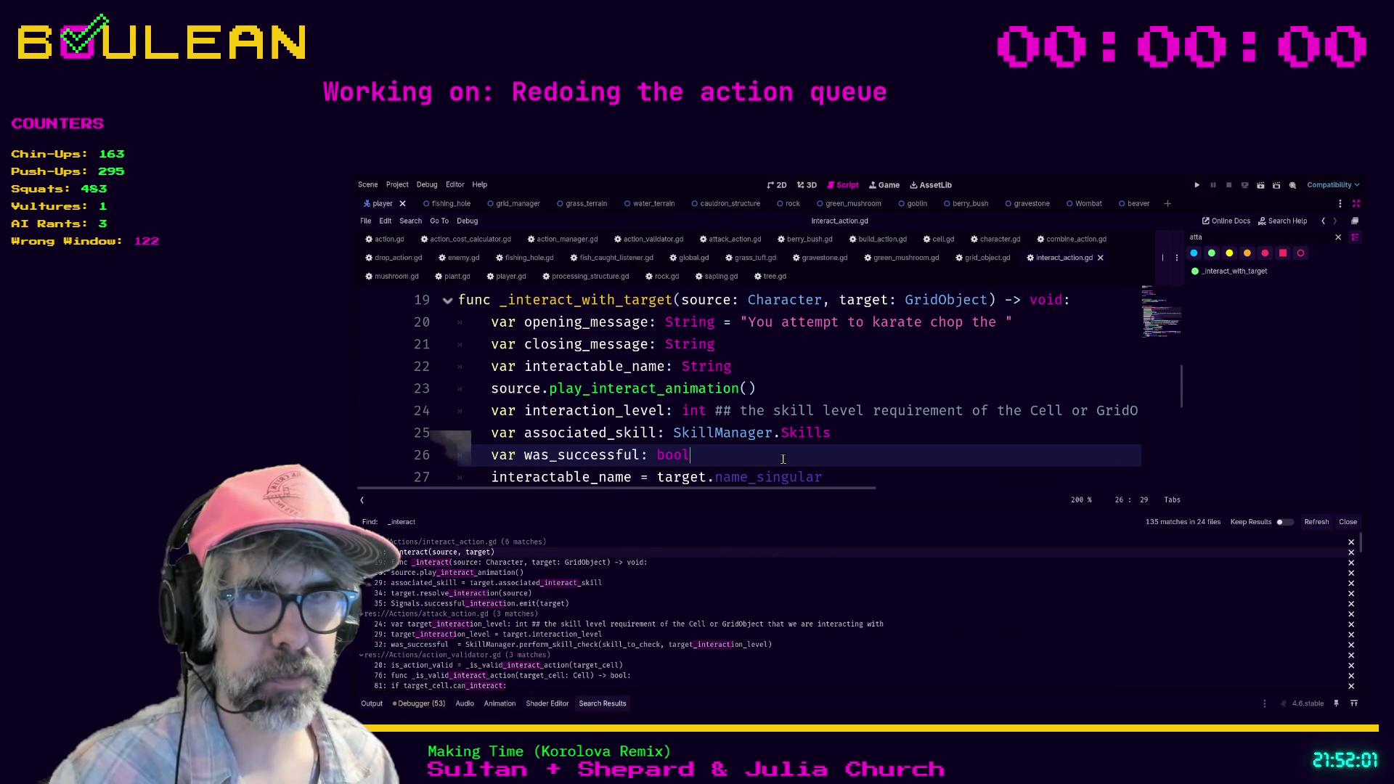
scroll(783, 459, up, 1)
scroll(783, 459, down, 2)
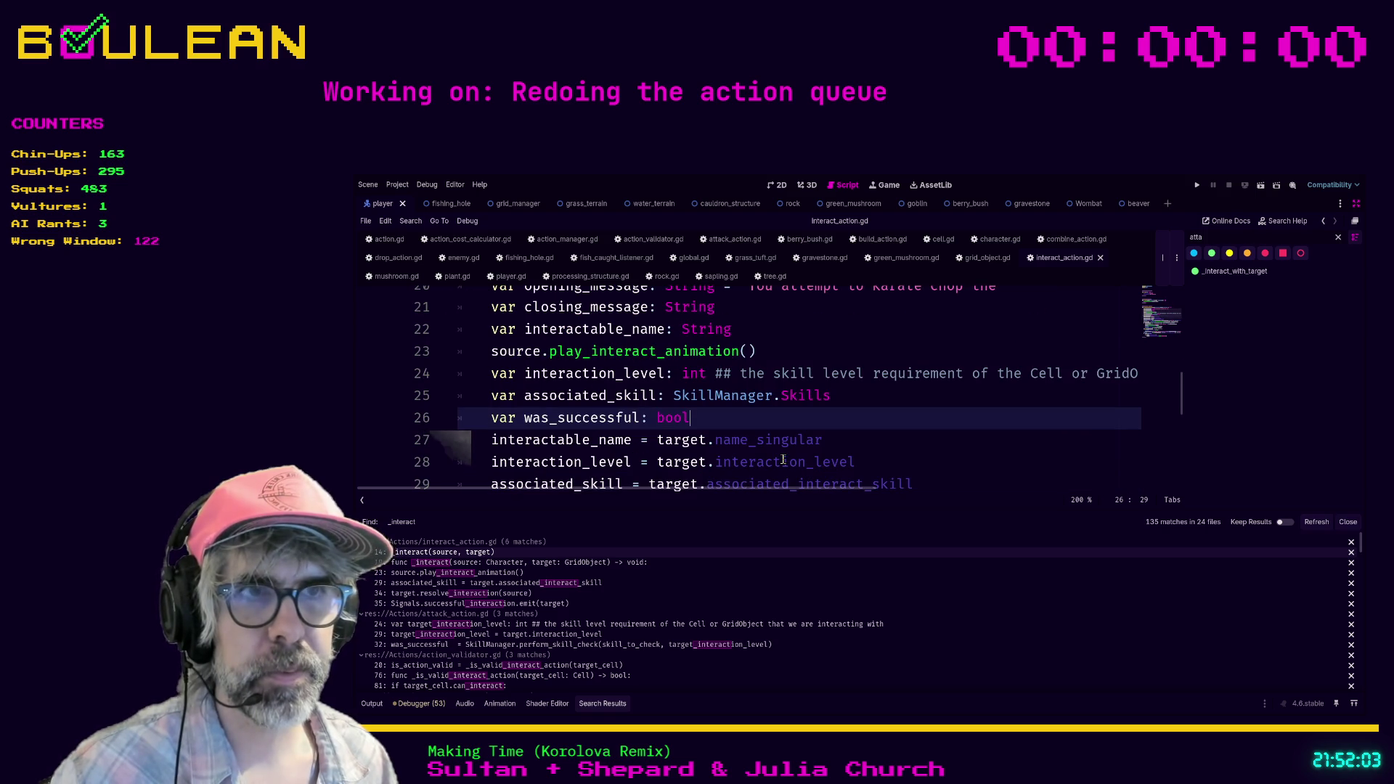
drag(869, 521, 880, 592)
click(921, 499)
scroll(918, 494, down, 1)
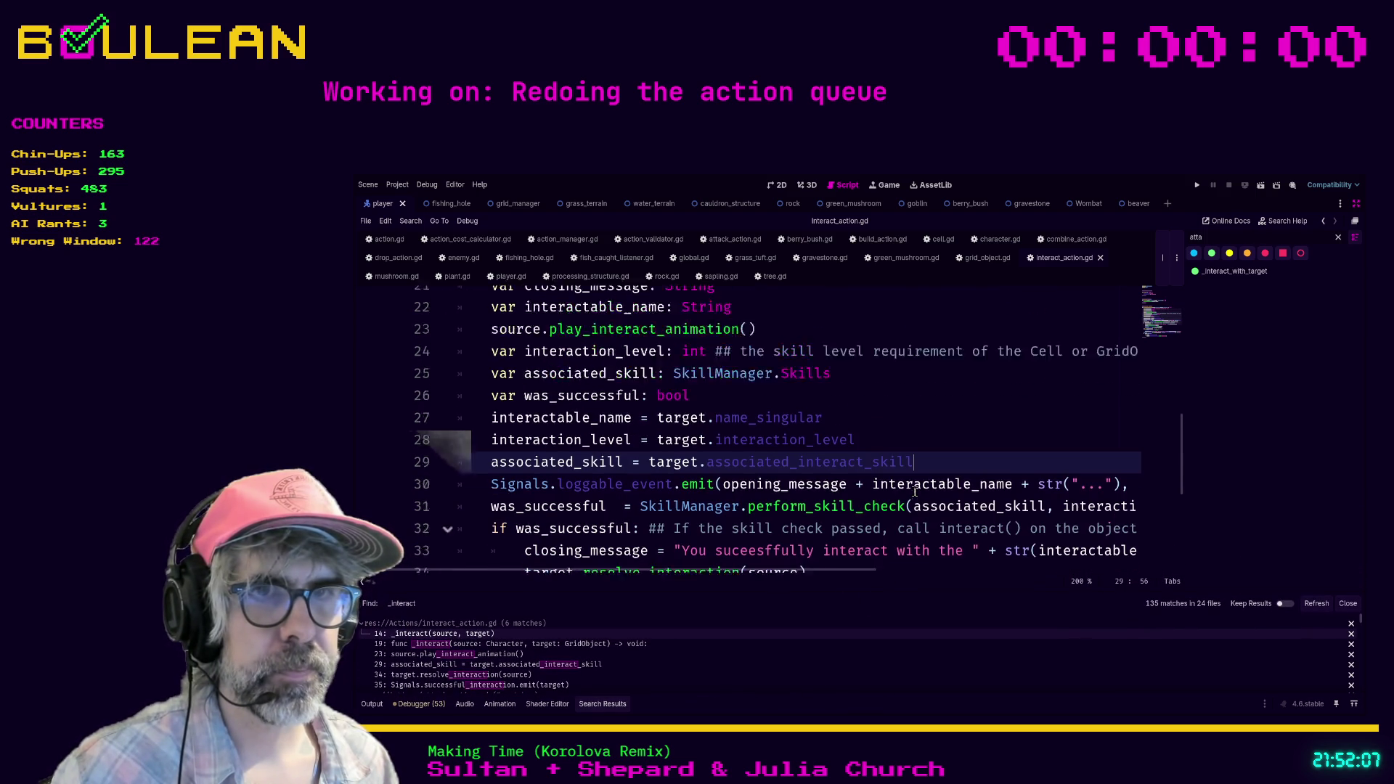
scroll(904, 491, down, 1)
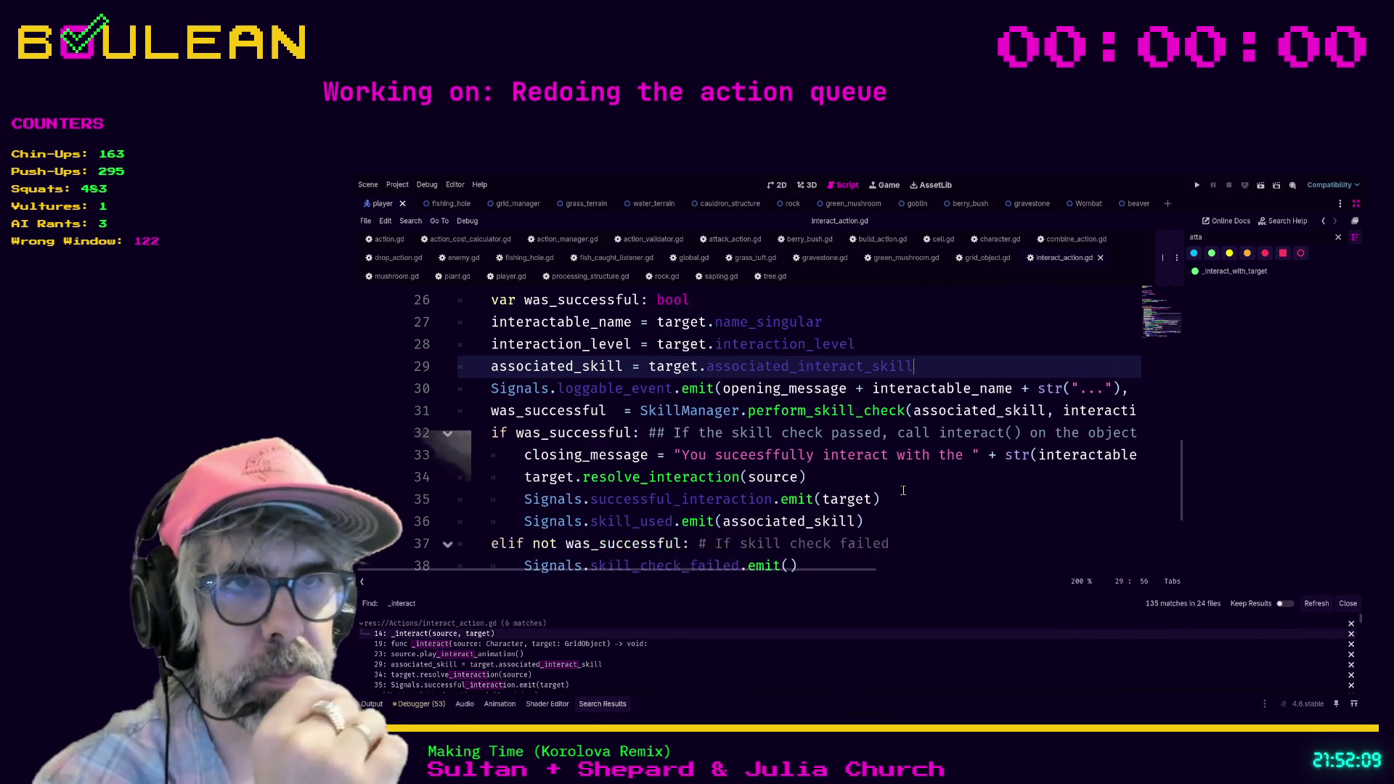
scroll(903, 491, up, 3)
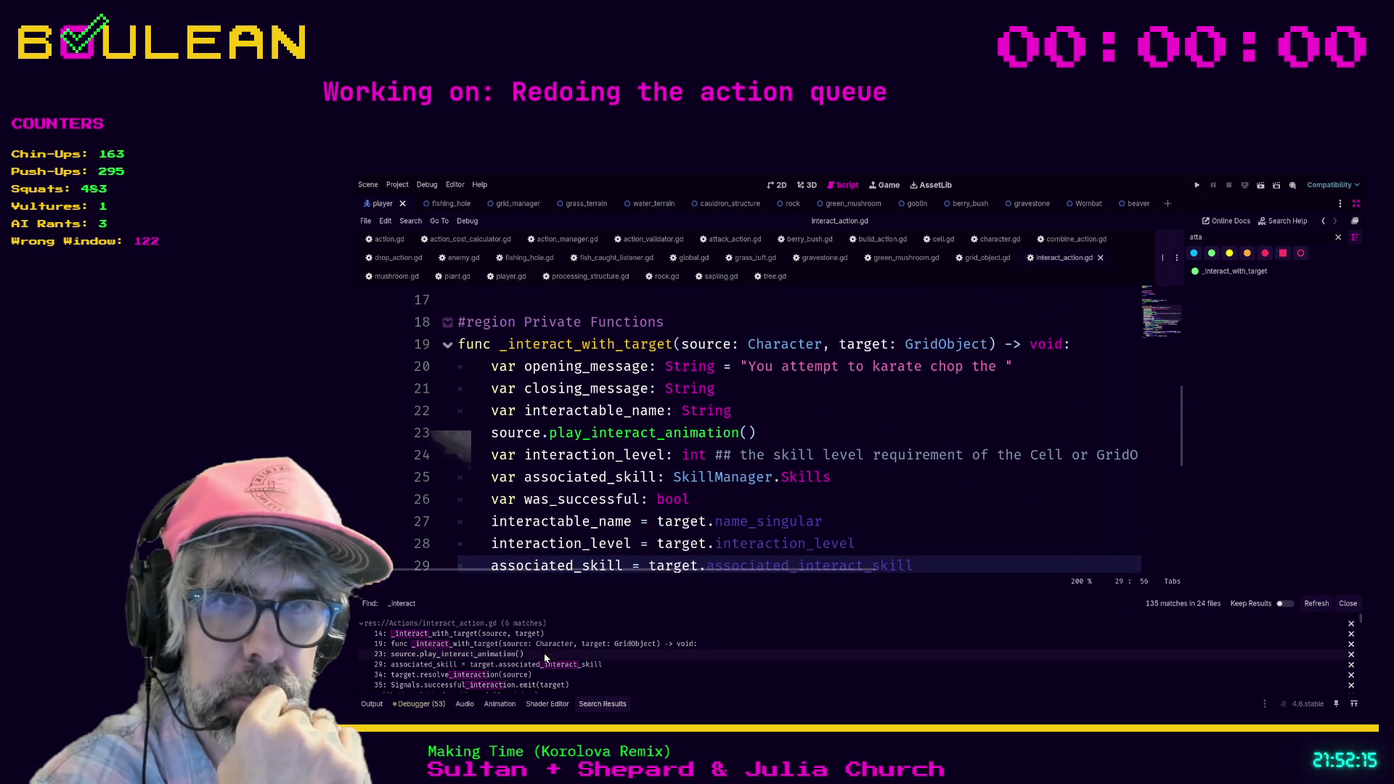
click(516, 633)
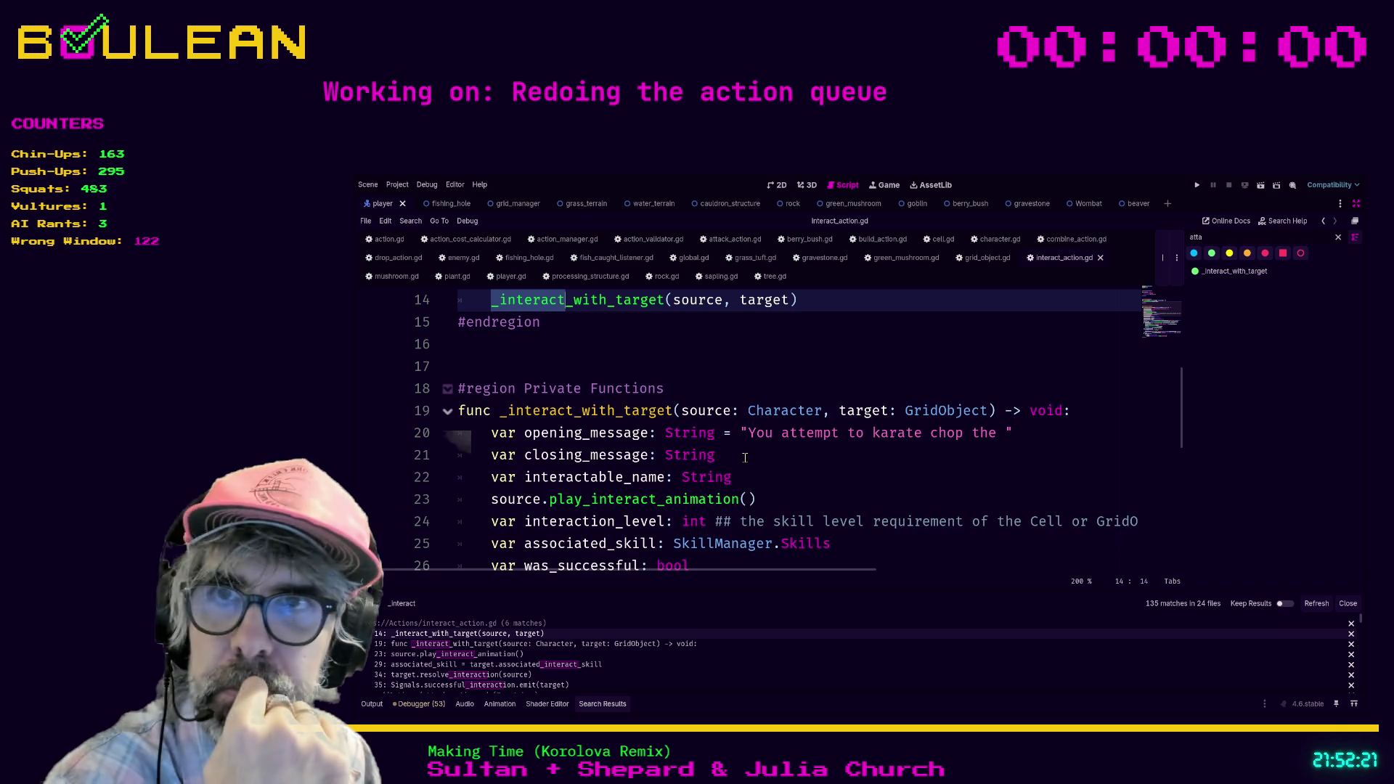
scroll(771, 434, up, 1)
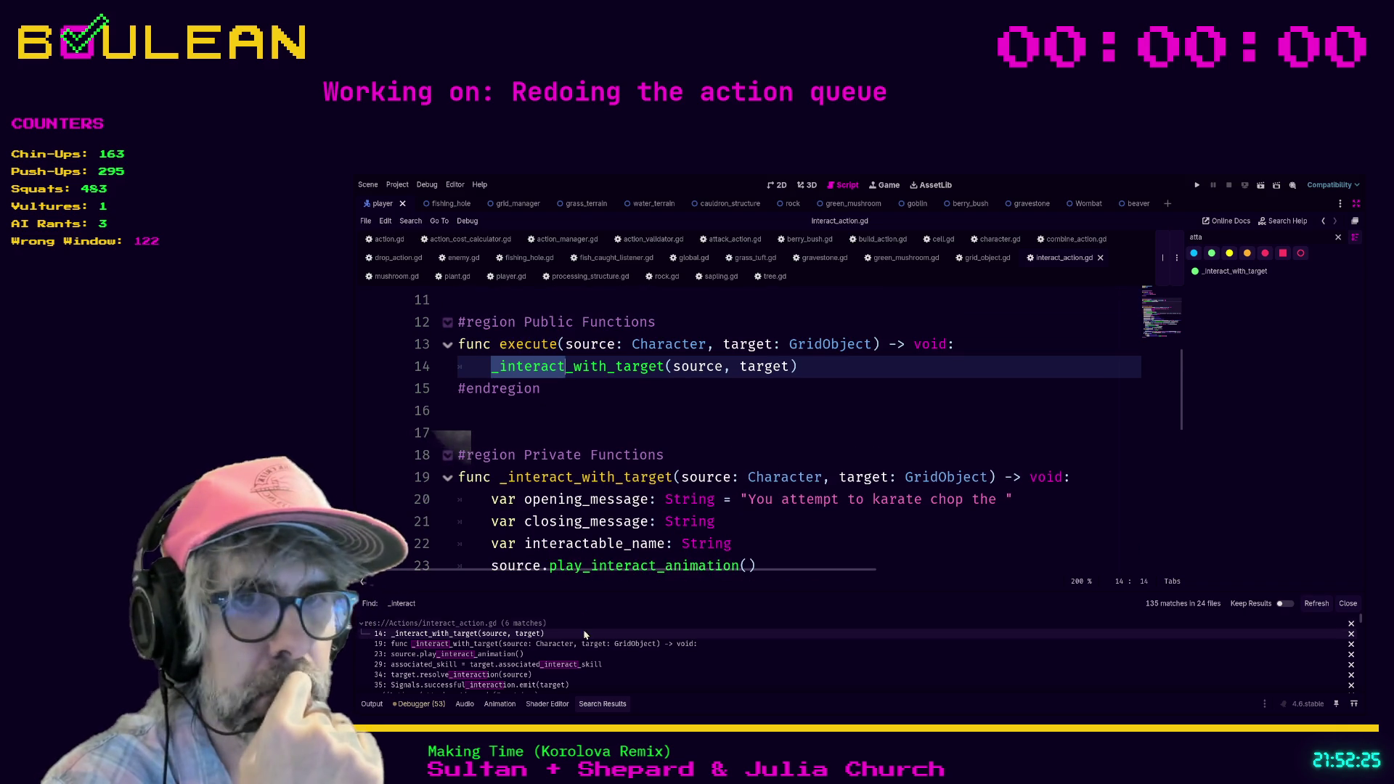
click(570, 649)
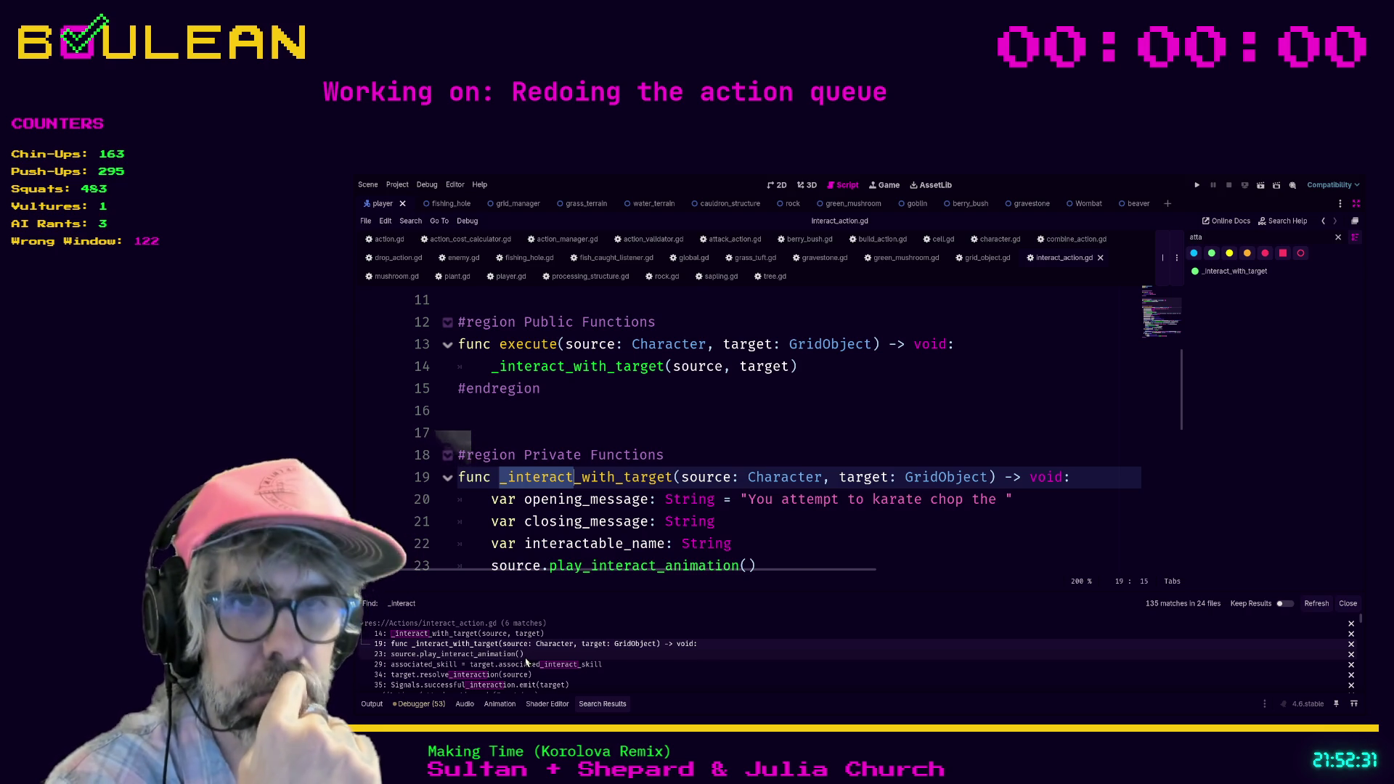
click(527, 654)
scroll(577, 515, down, 2)
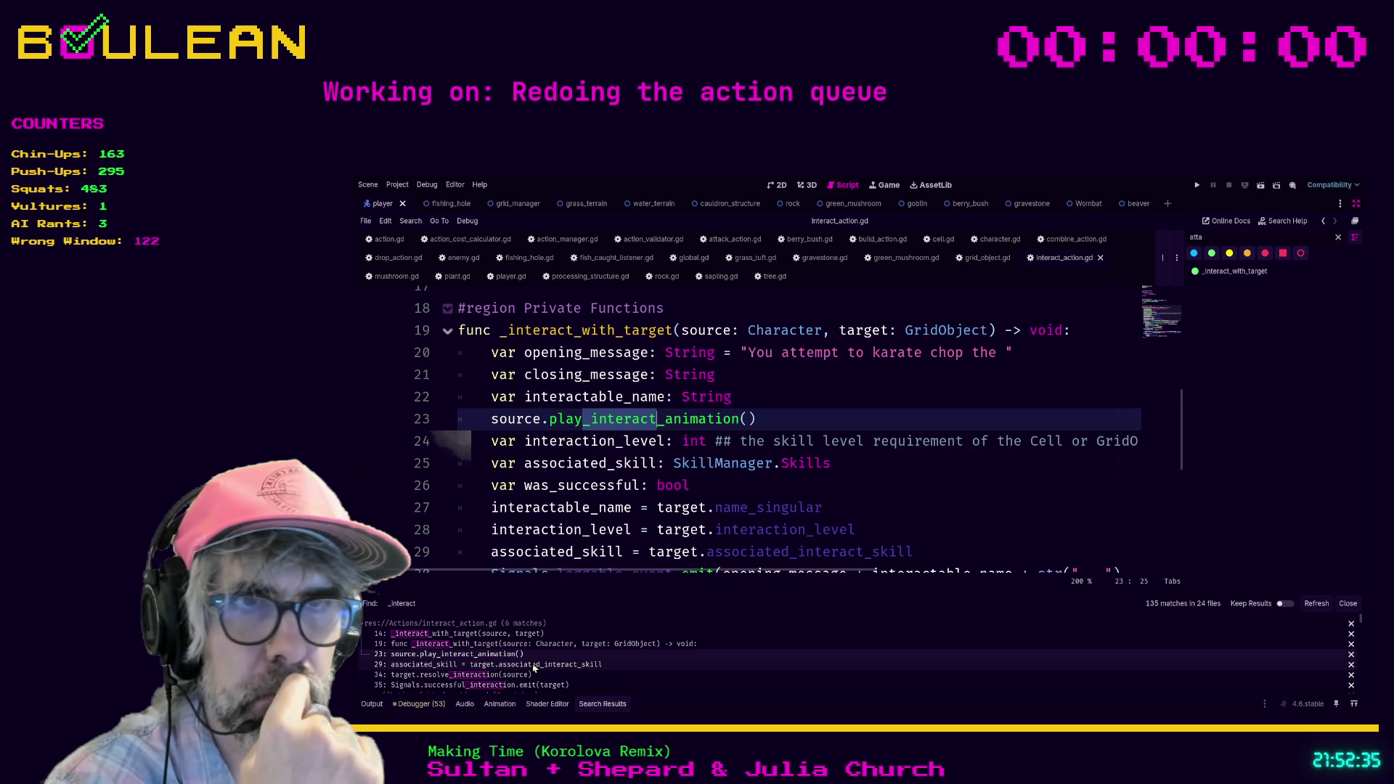
click(657, 419)
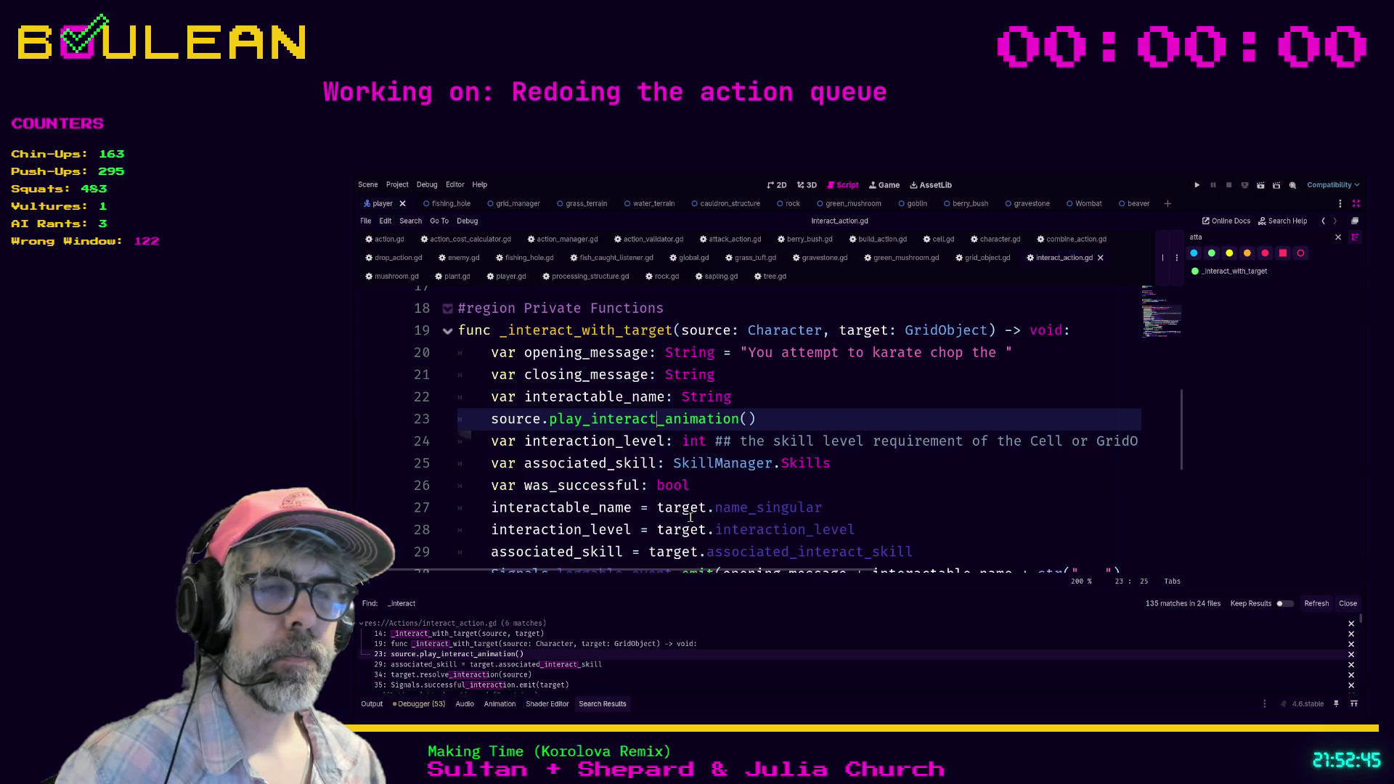
key(Down)
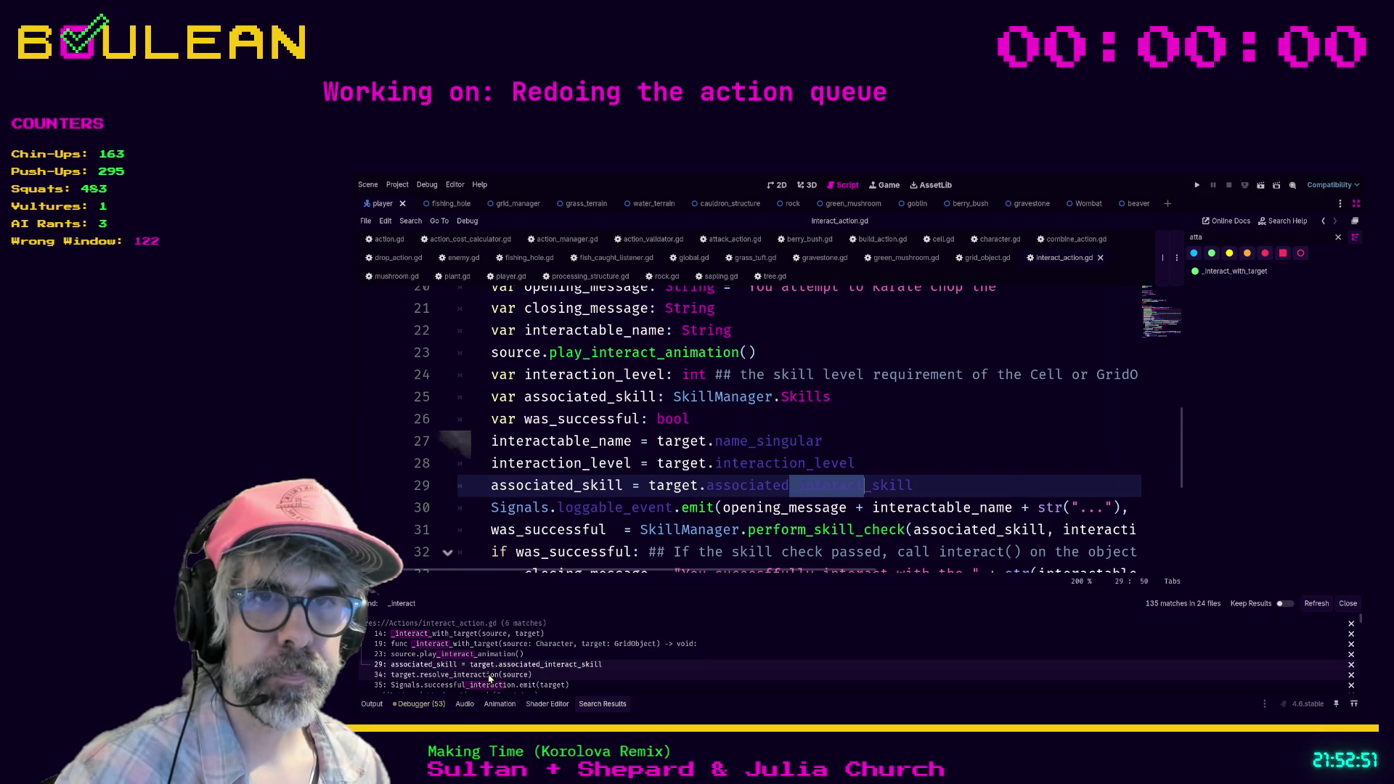
click(489, 676)
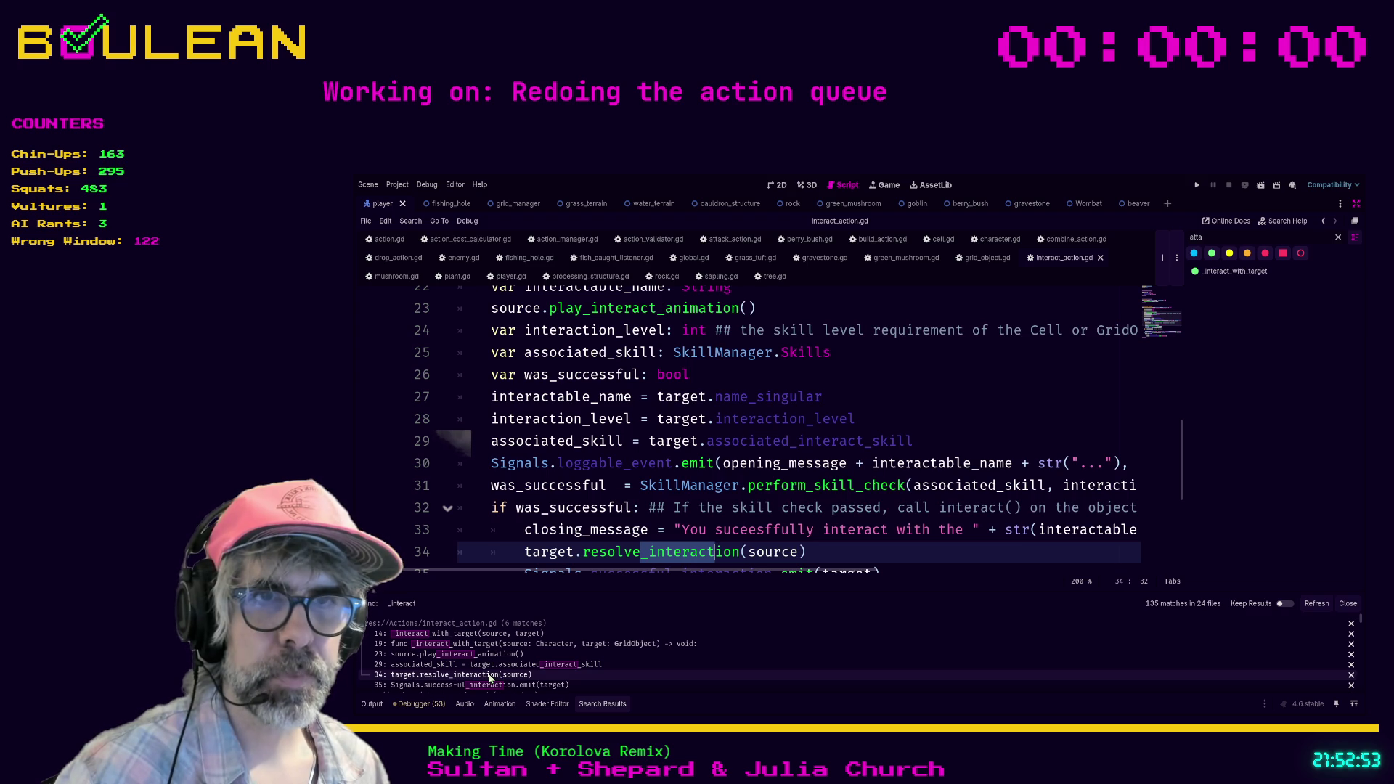
click(532, 686)
scroll(581, 653, down, 2)
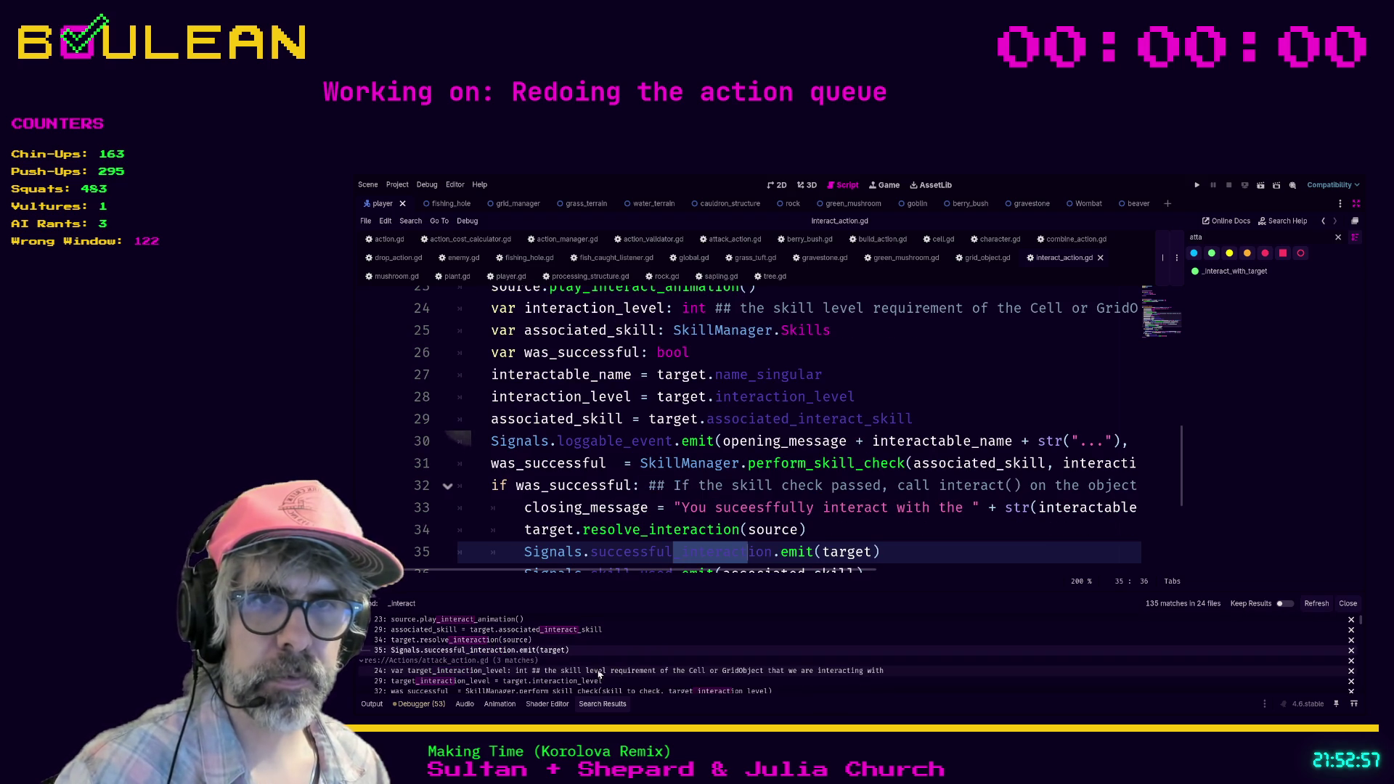
click(592, 673)
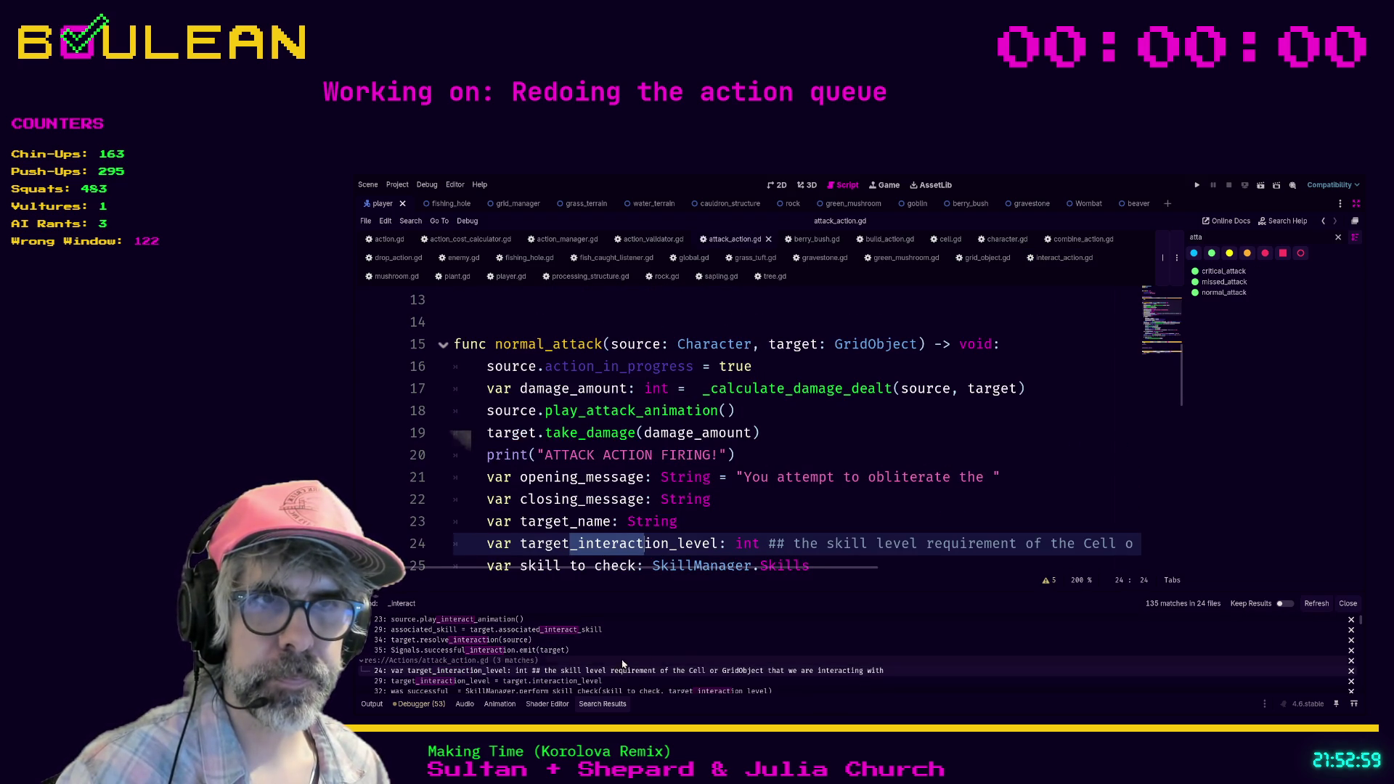
scroll(682, 664, down, 1)
scroll(684, 652, down, 1)
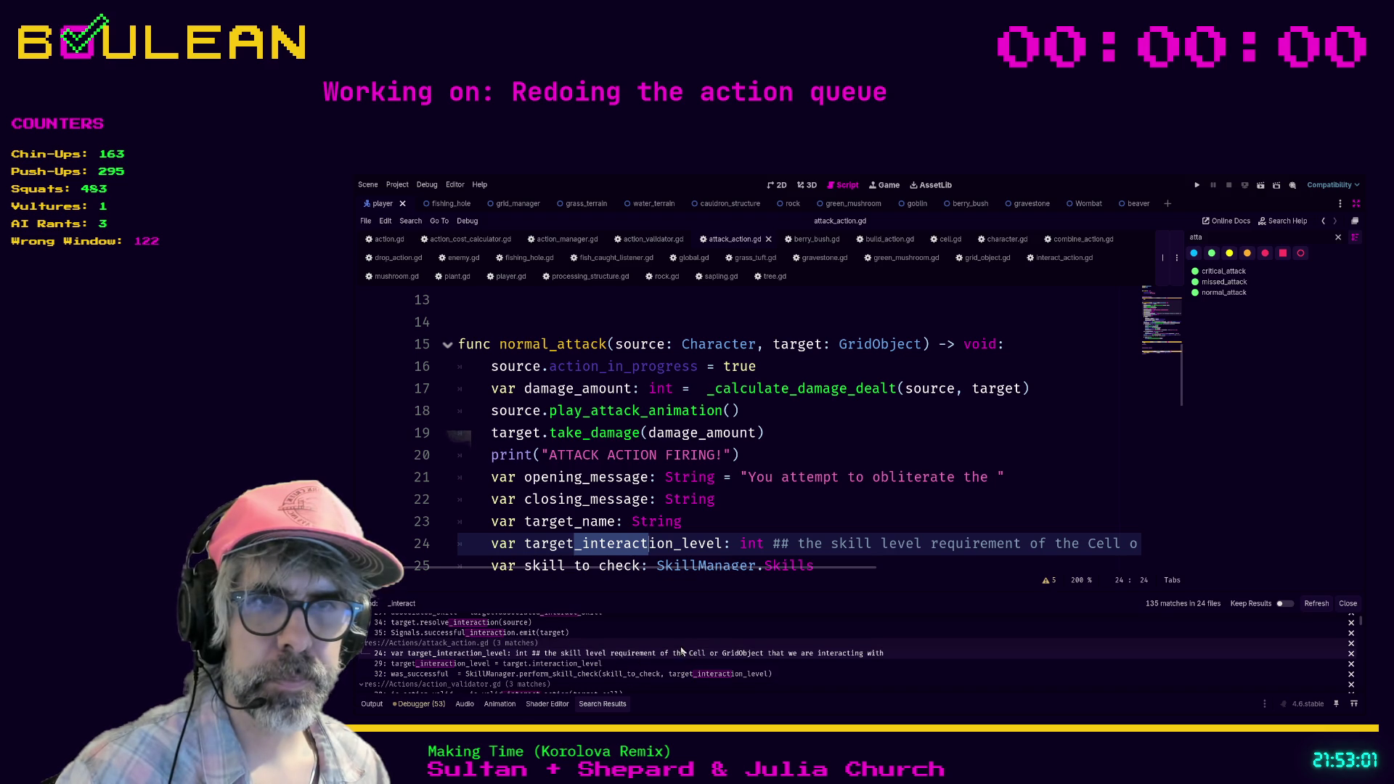
scroll(663, 665, down, 1)
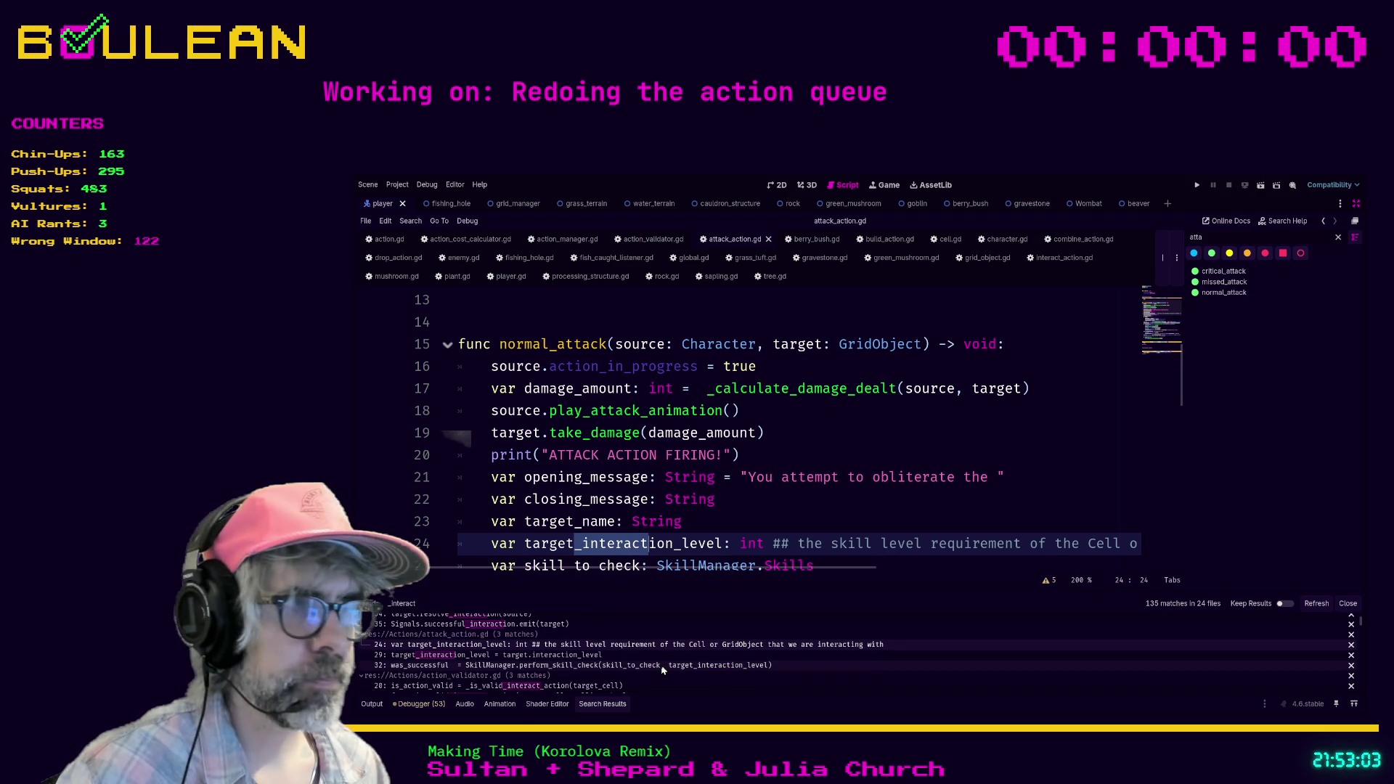
scroll(661, 664, down, 2)
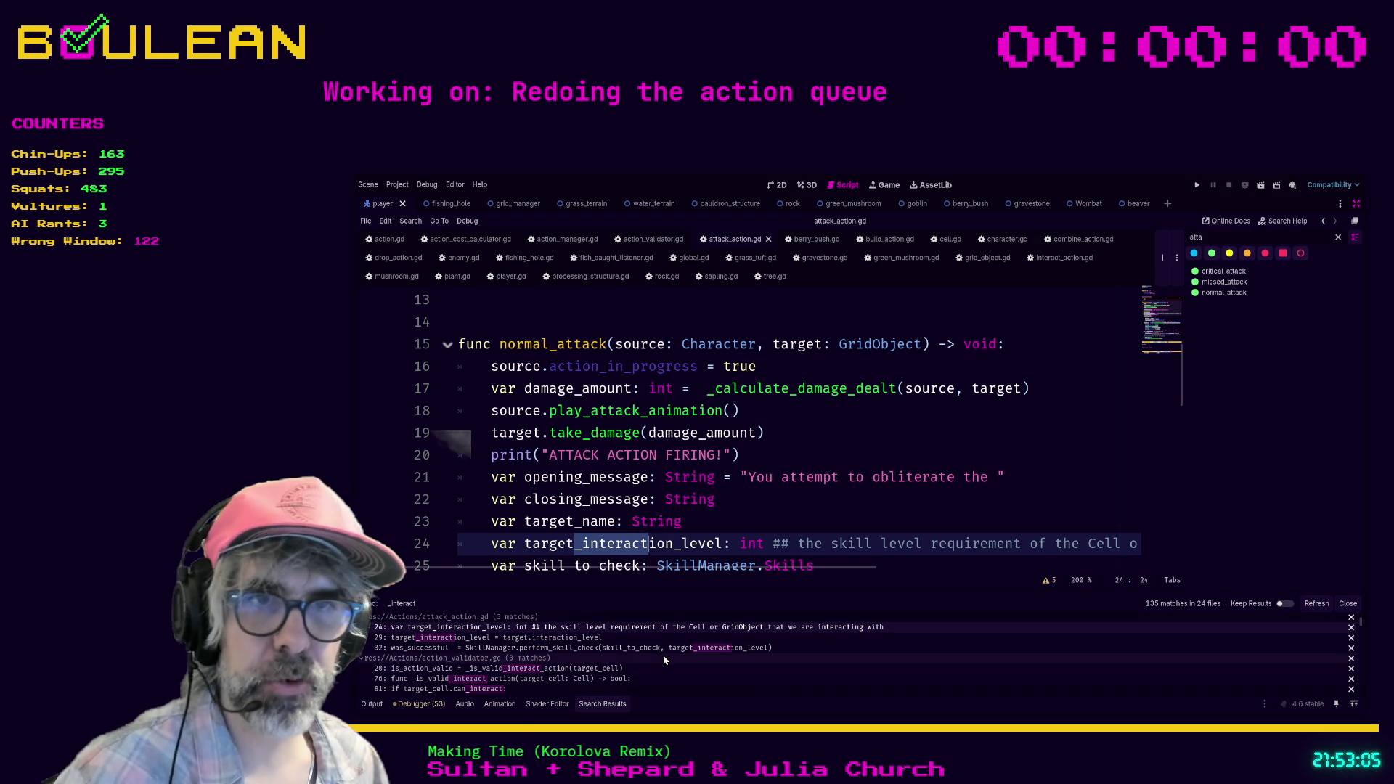
scroll(677, 649, down, 1)
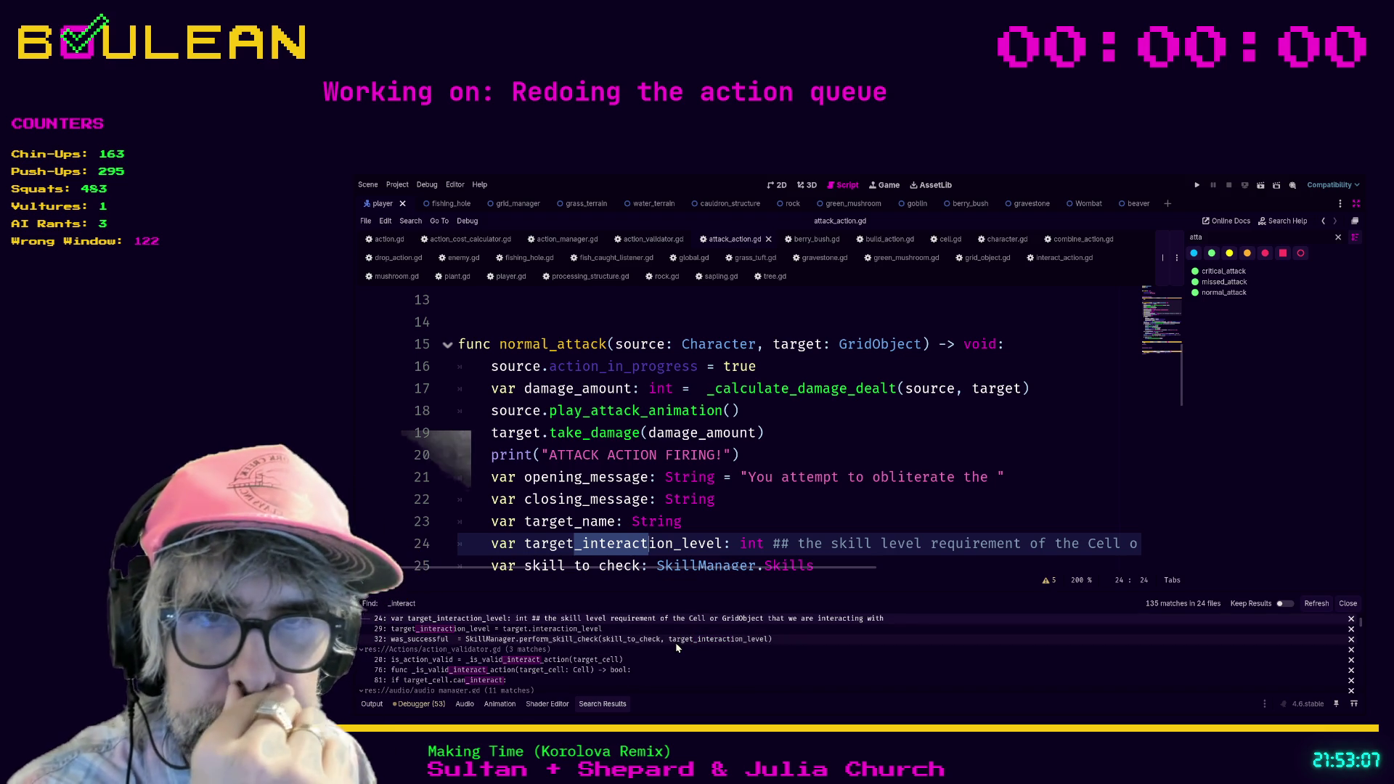
scroll(563, 659, down, 2)
scroll(566, 655, down, 1)
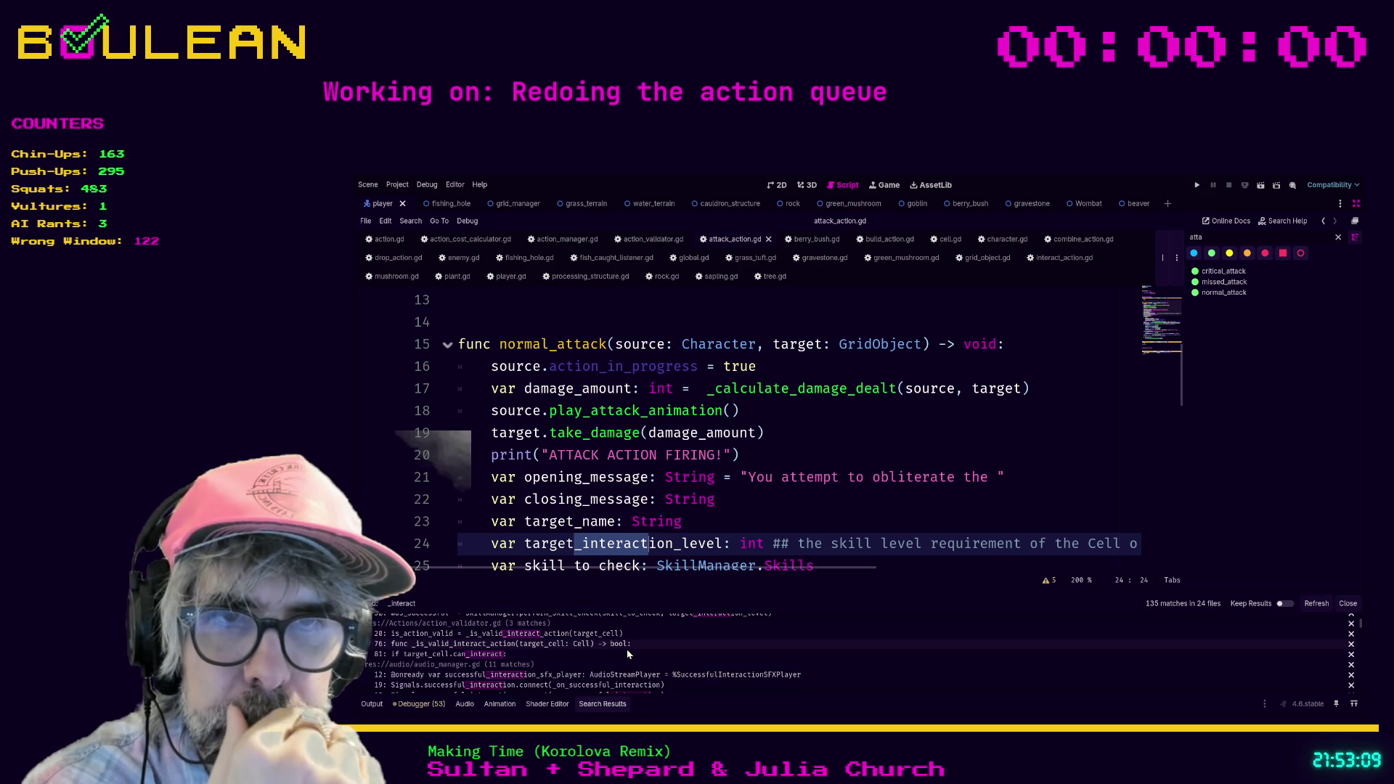
scroll(629, 653, down, 1)
scroll(629, 654, down, 3)
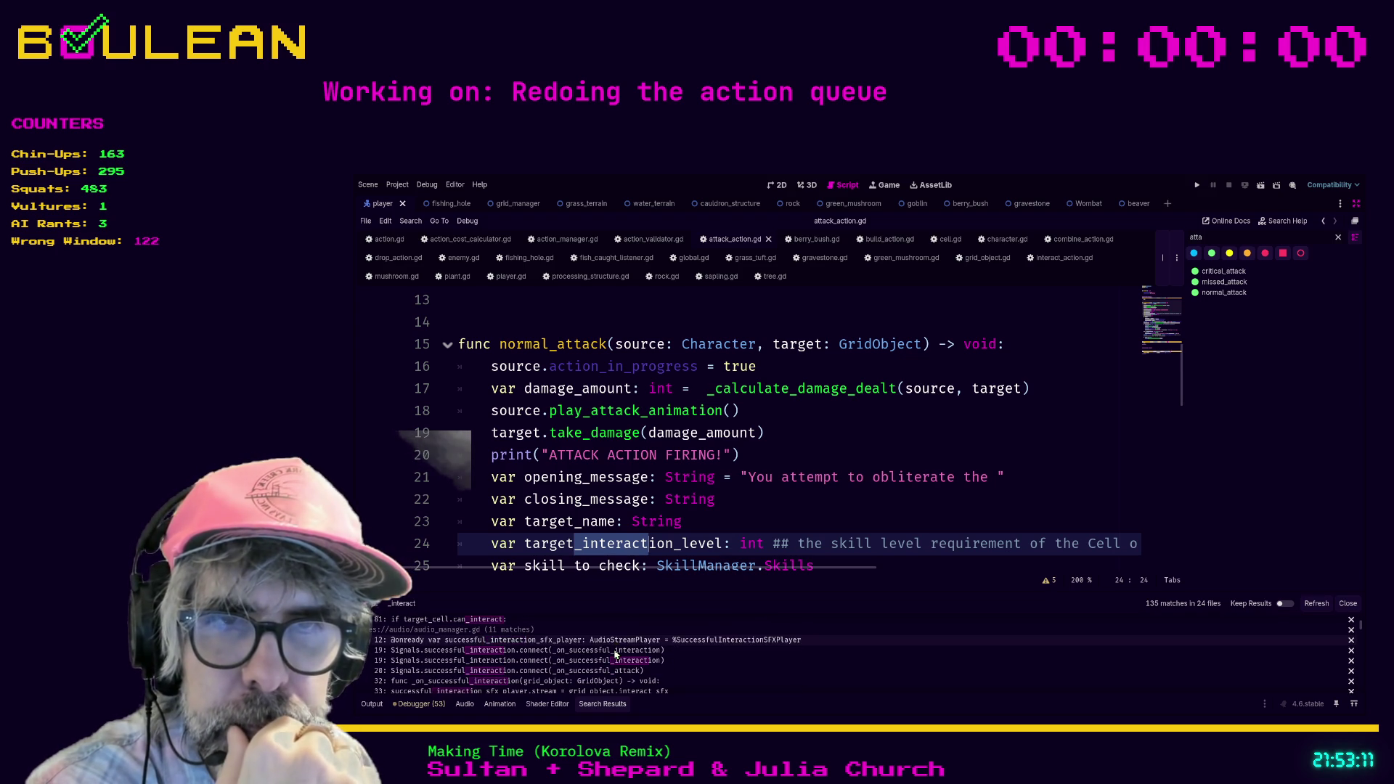
scroll(616, 655, down, 5)
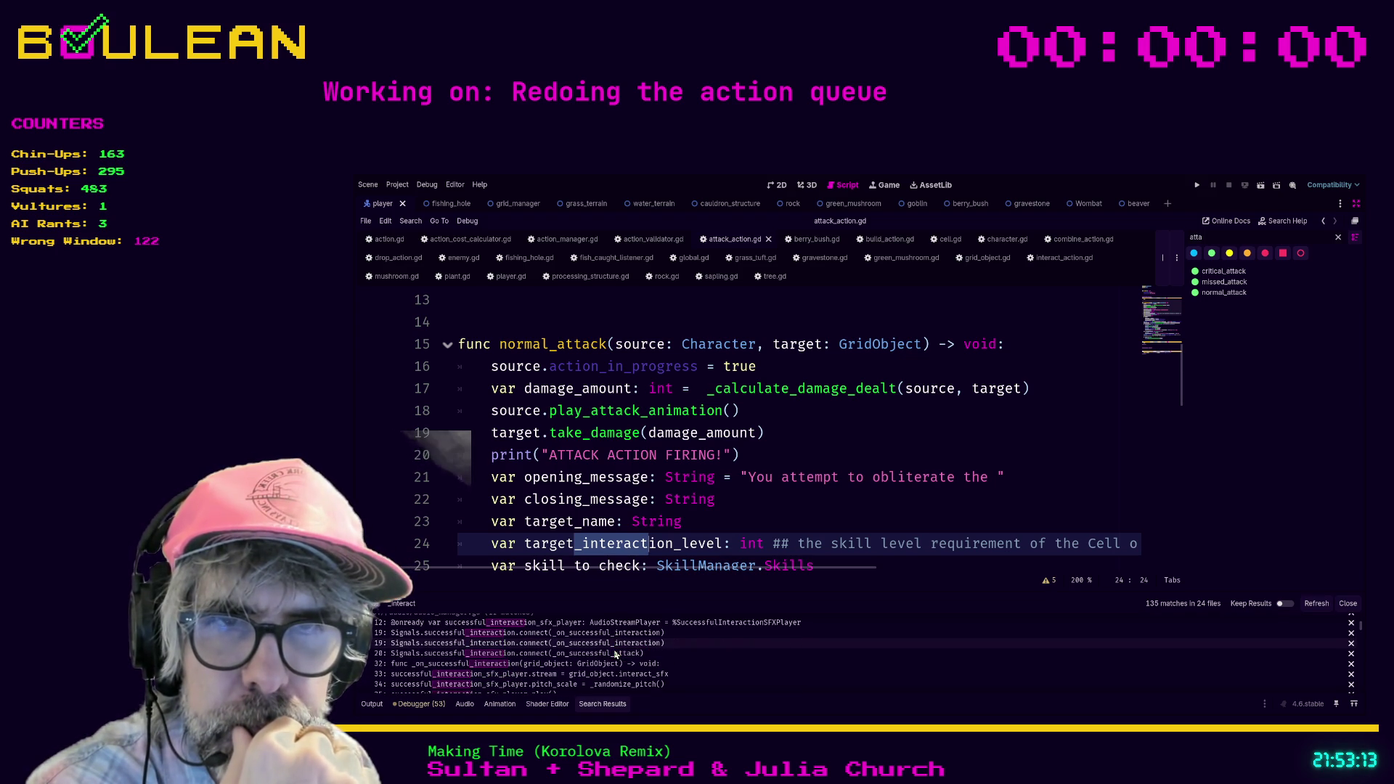
scroll(607, 658, down, 4)
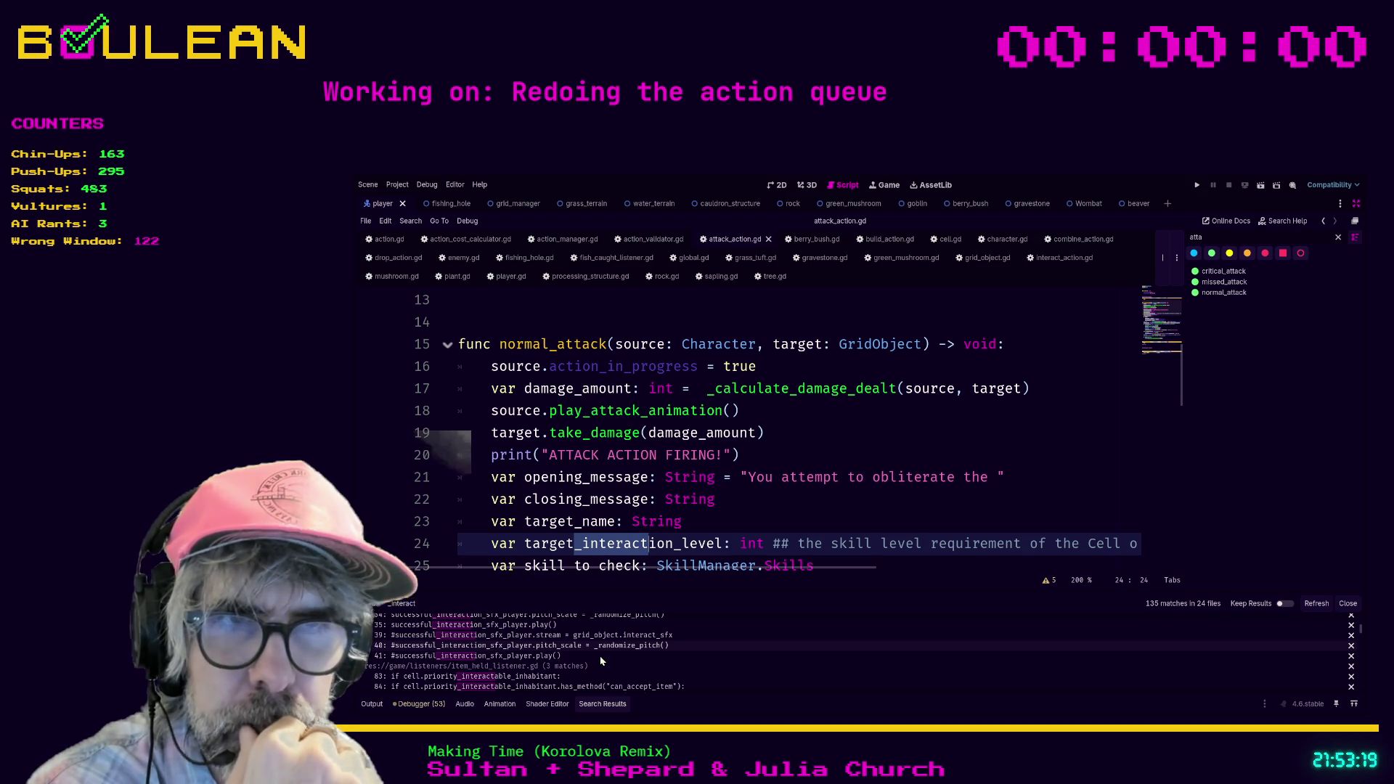
click(802, 517)
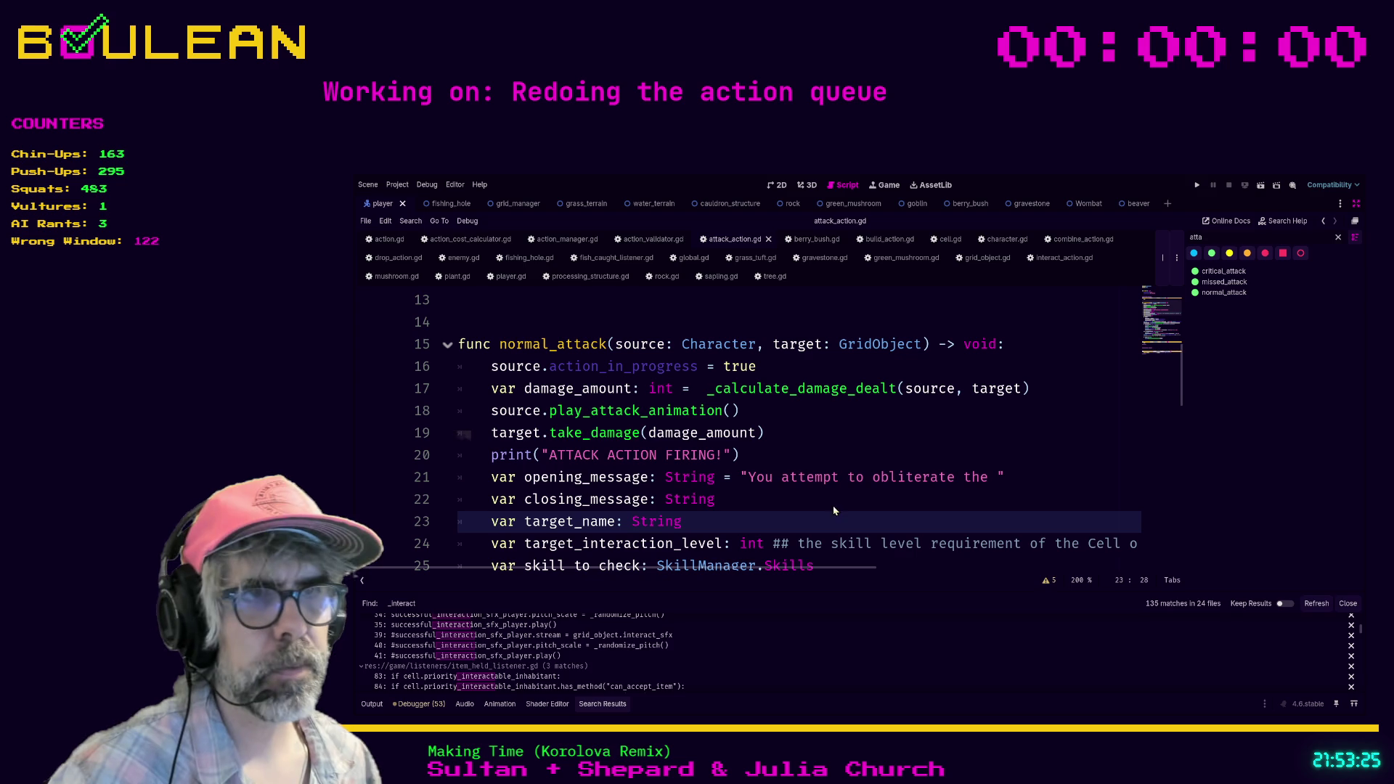
Step: Comment out the _interact function on lines 55–58 of character.gd
text(()
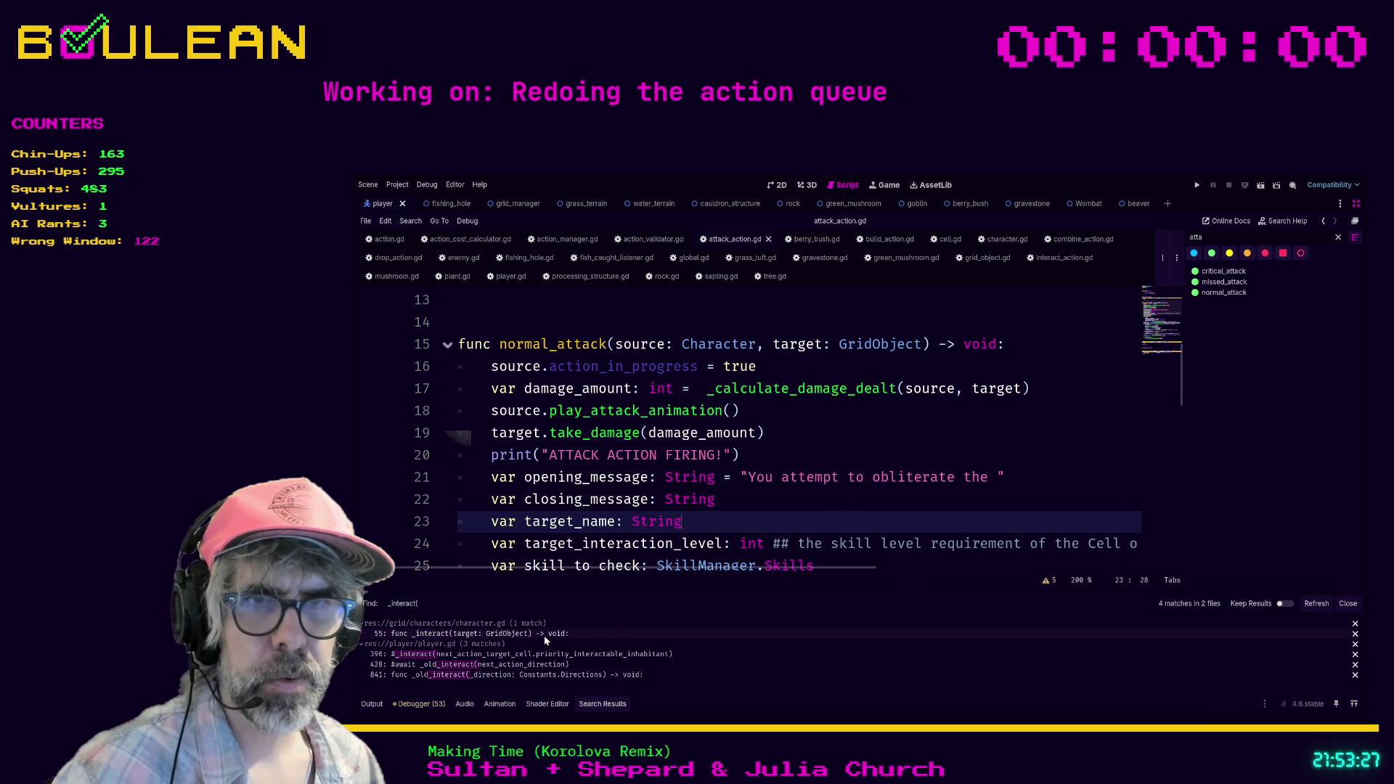
click(548, 634)
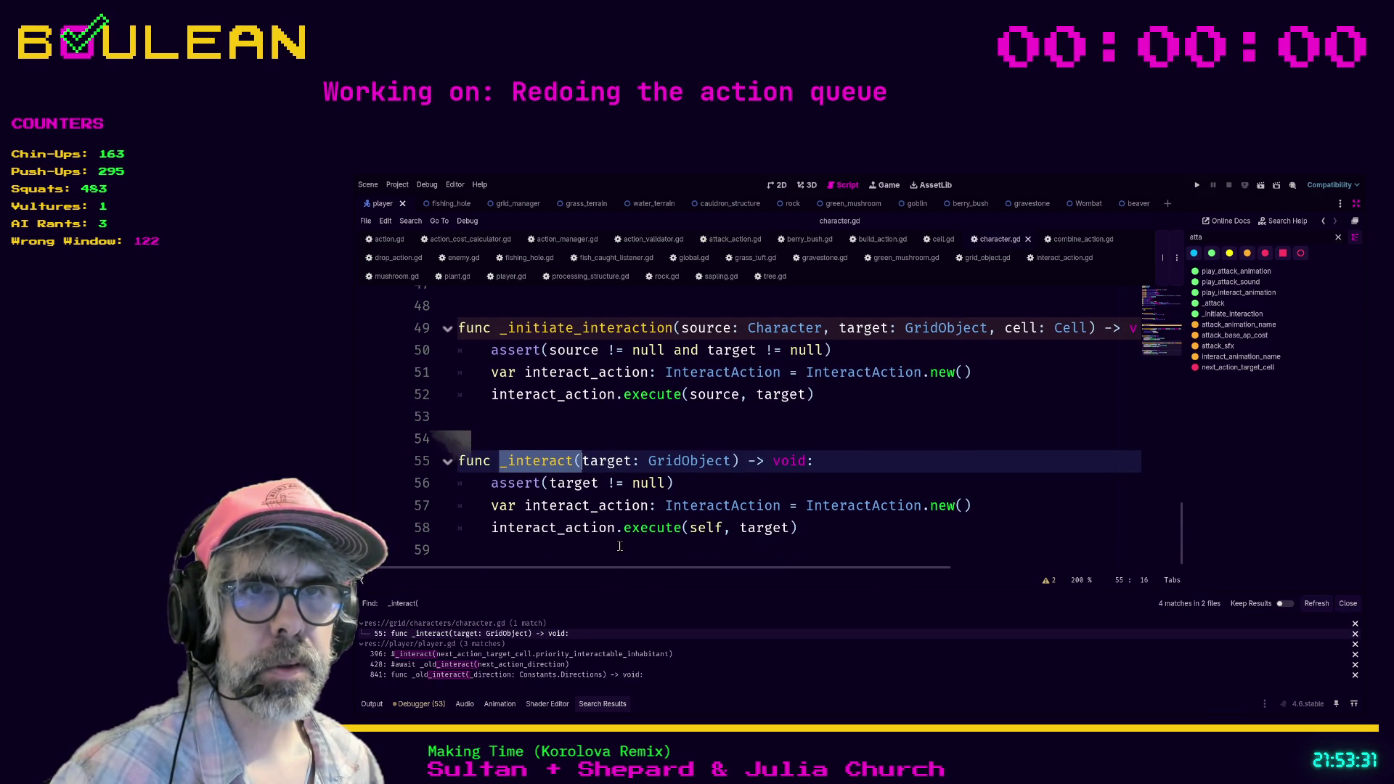
mouse_move(802, 547)
mouse_down()
mouse_move(619, 546)
mouse_move(459, 471)
mouse_up()
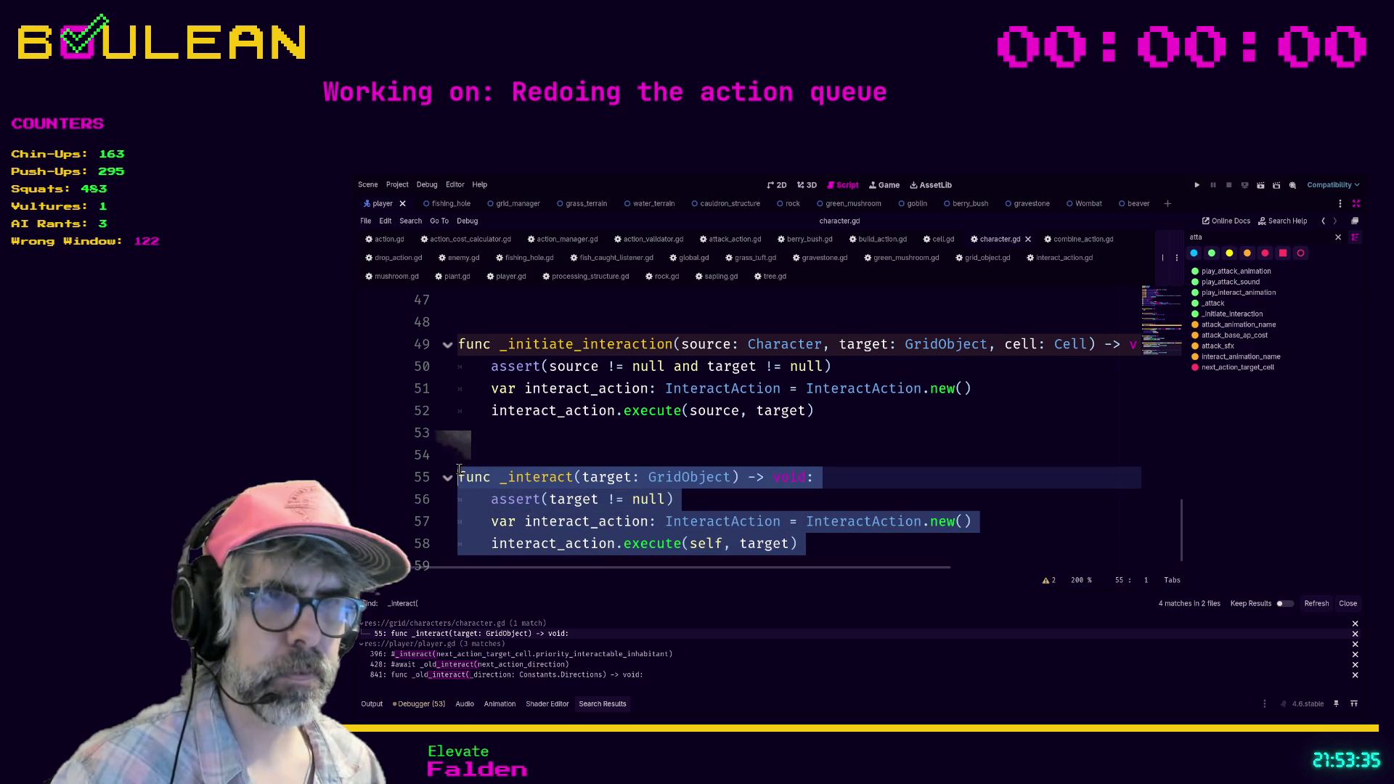
key(ctrl+k)
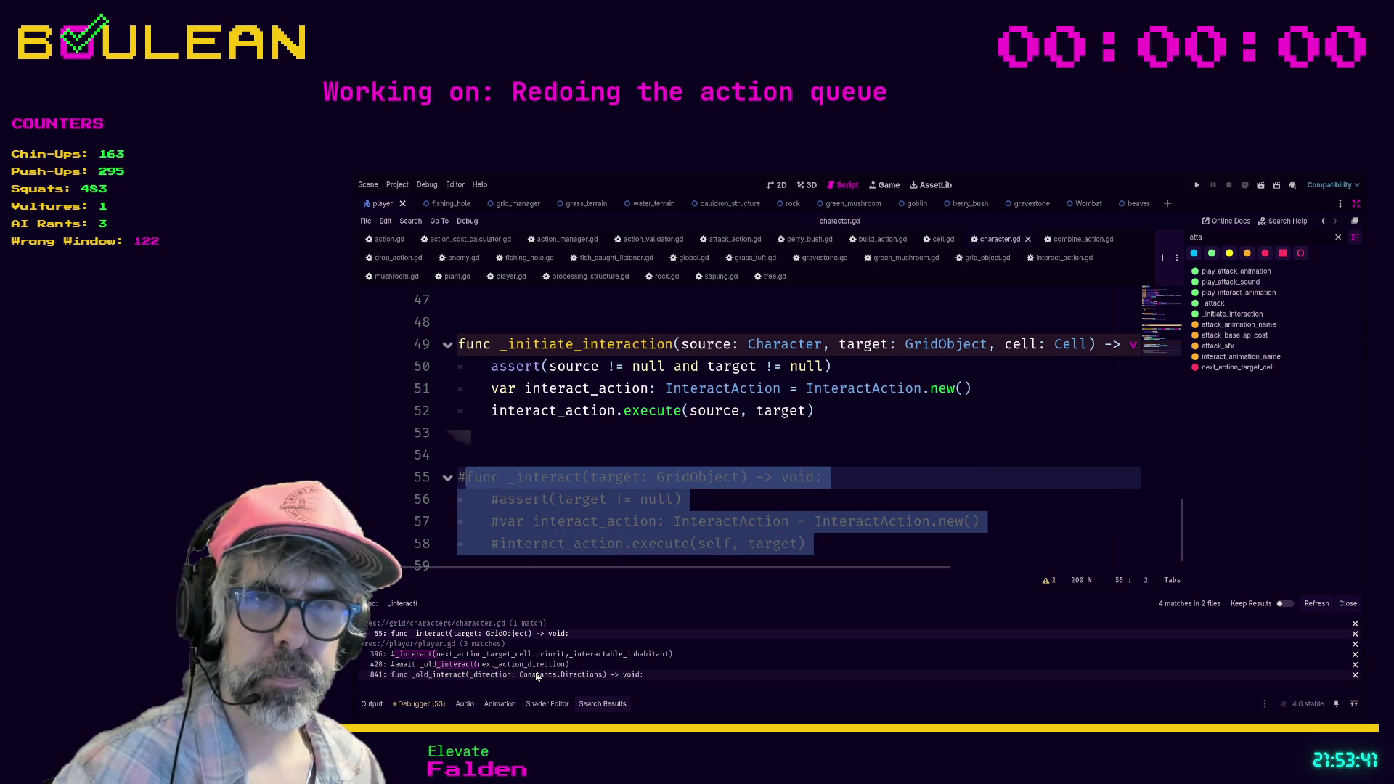
Step: Comment out the light-spell lines 880–882 in player.gd and launch the game
click(538, 675)
click(462, 301)
scroll(650, 465, down, 5)
scroll(650, 466, down, 9)
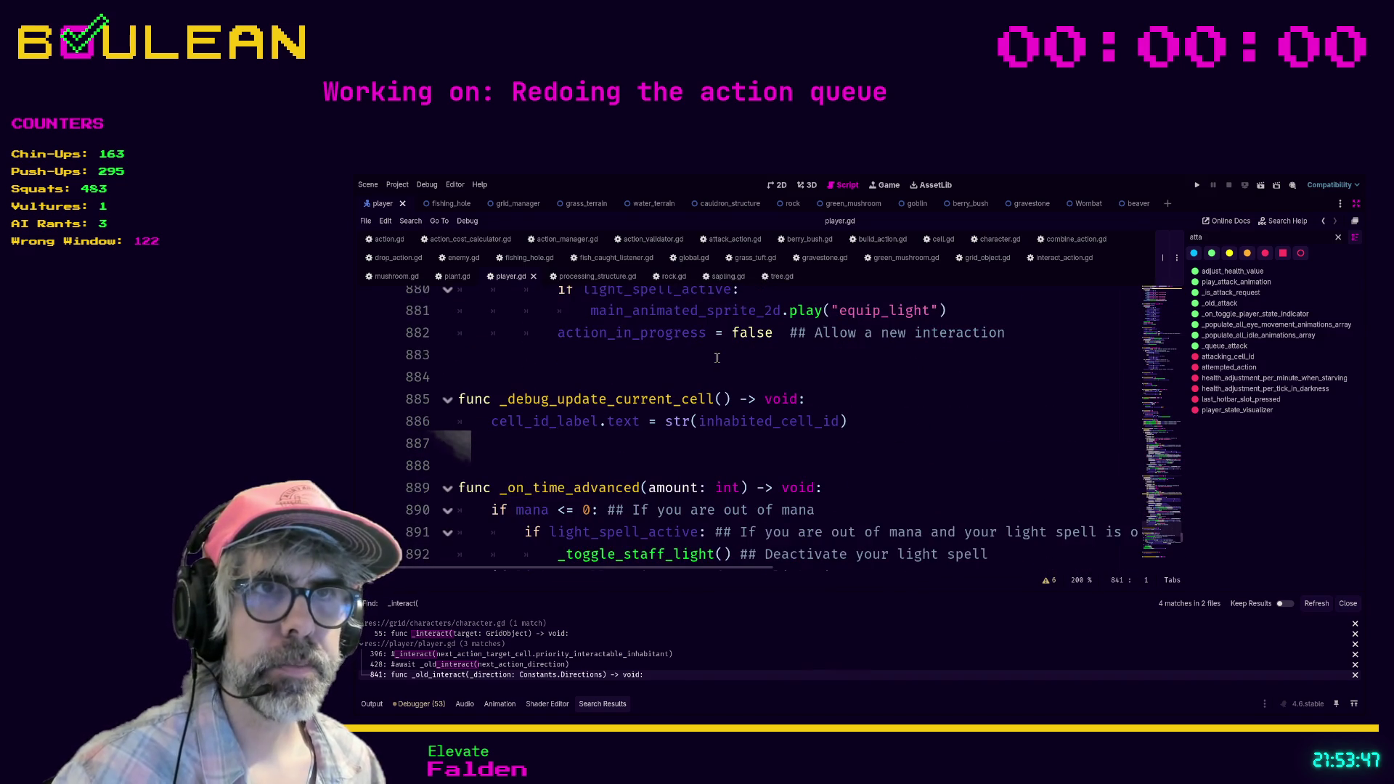
shift+click(717, 357)
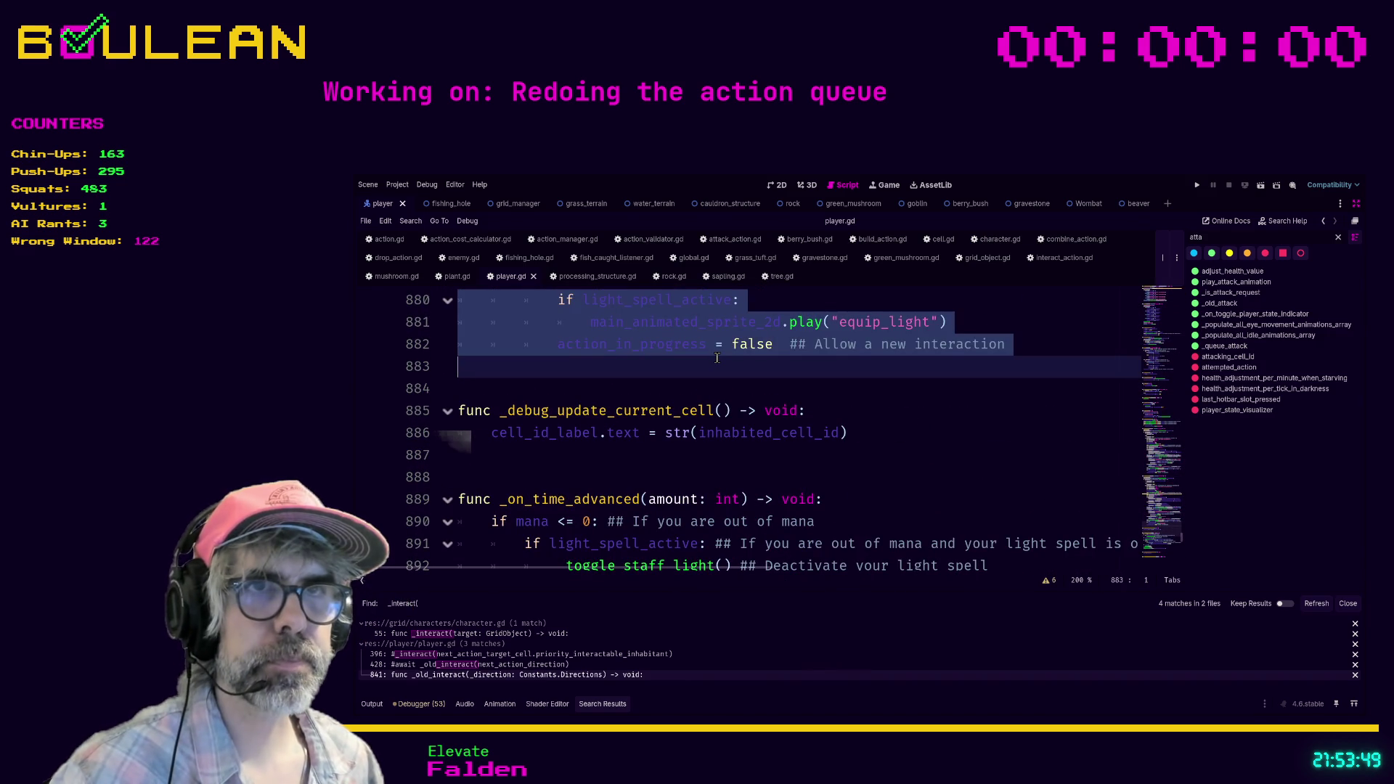
key(ctrl+k)
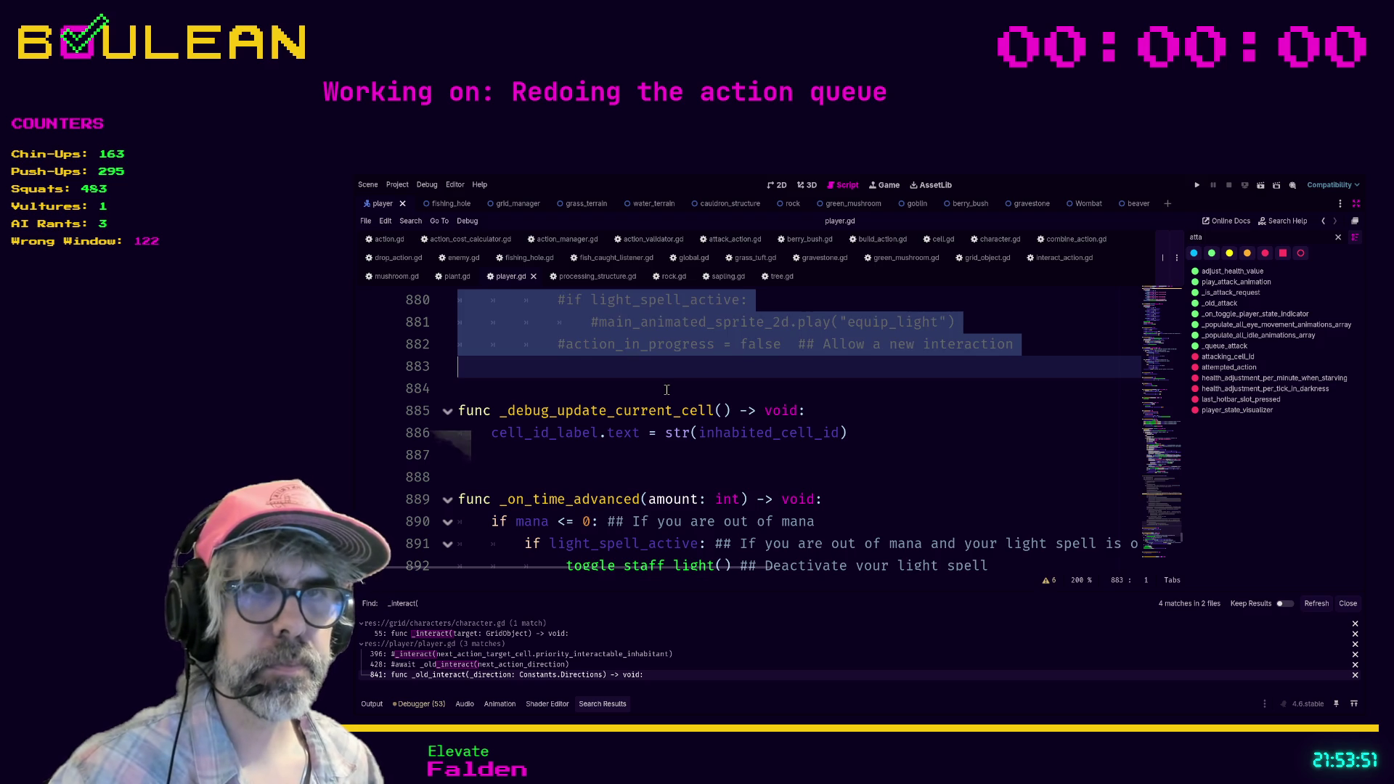
click(667, 390)
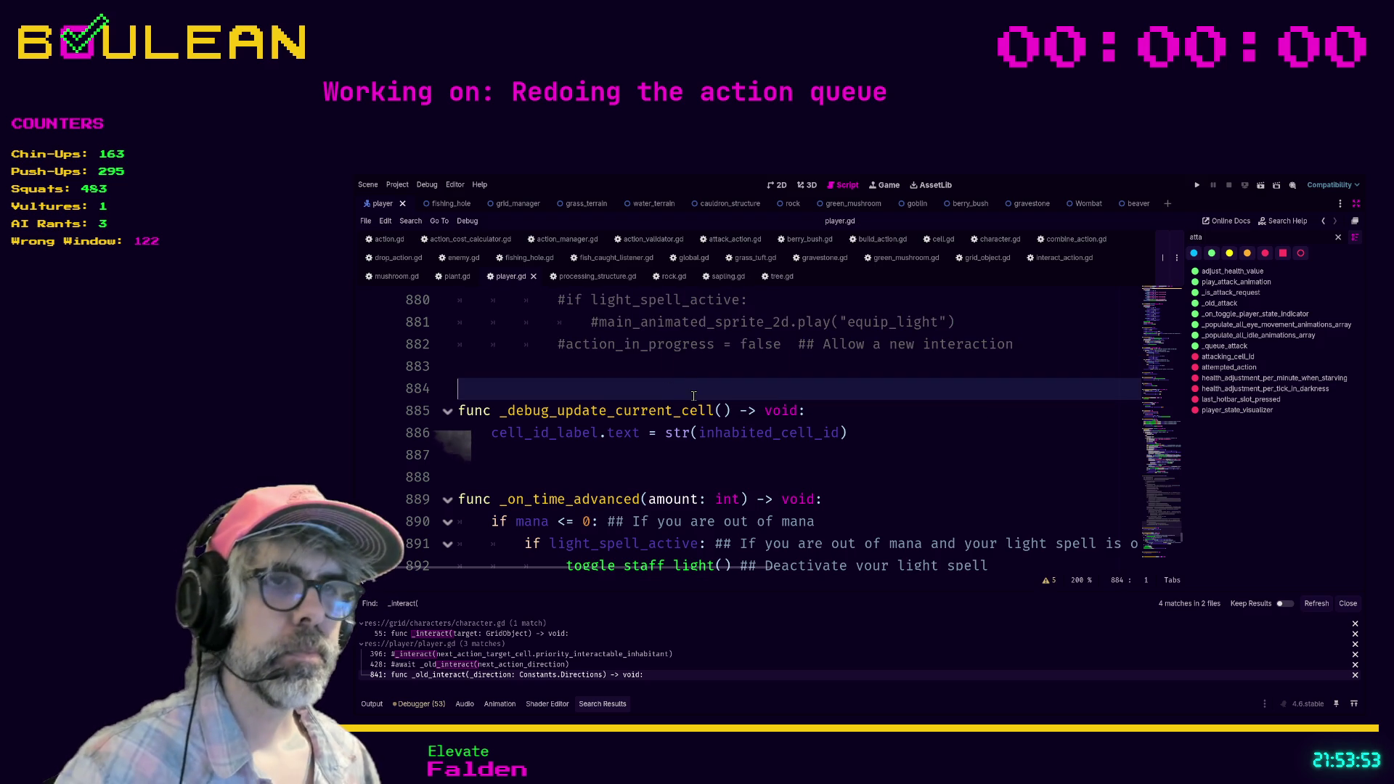
key(F5)
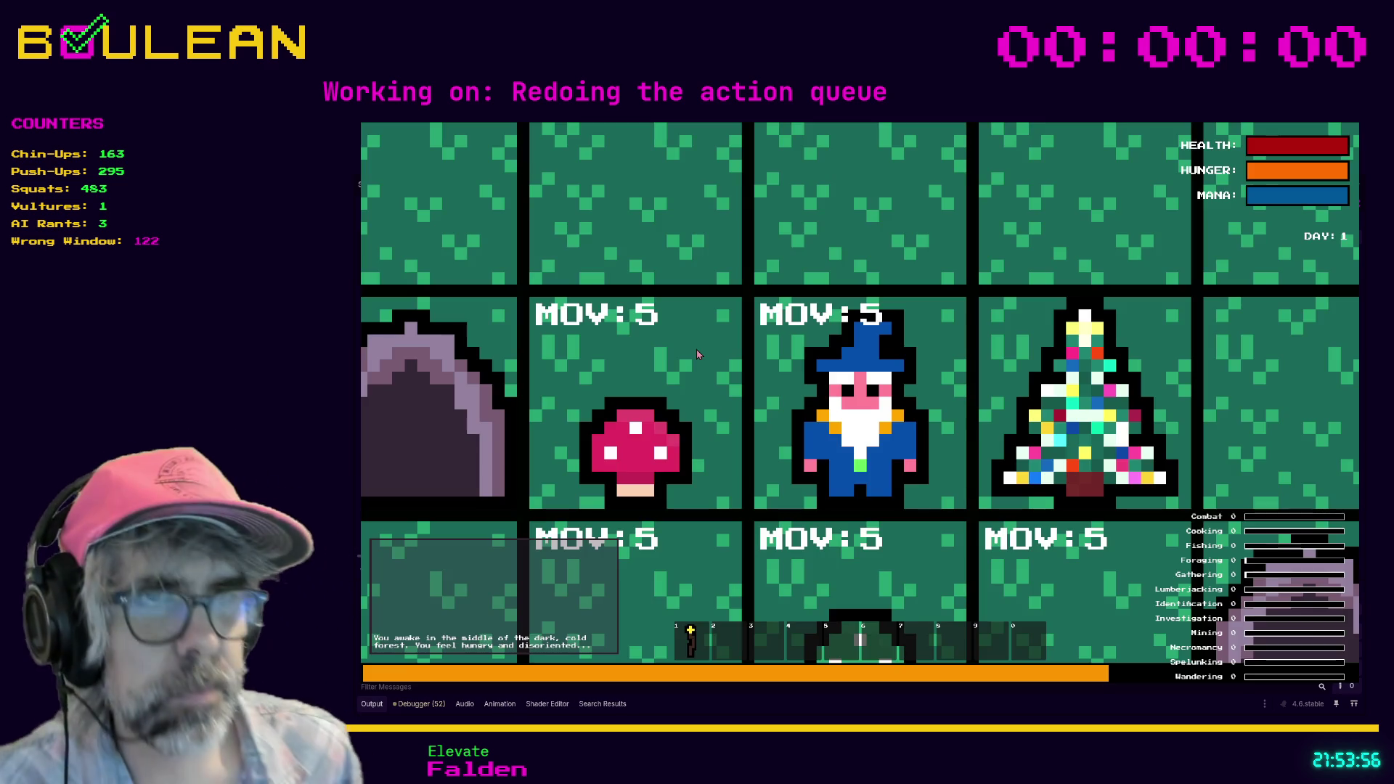
Step: Harvest the Red, Green and Blue Mushrooms around the wizard
click(695, 350)
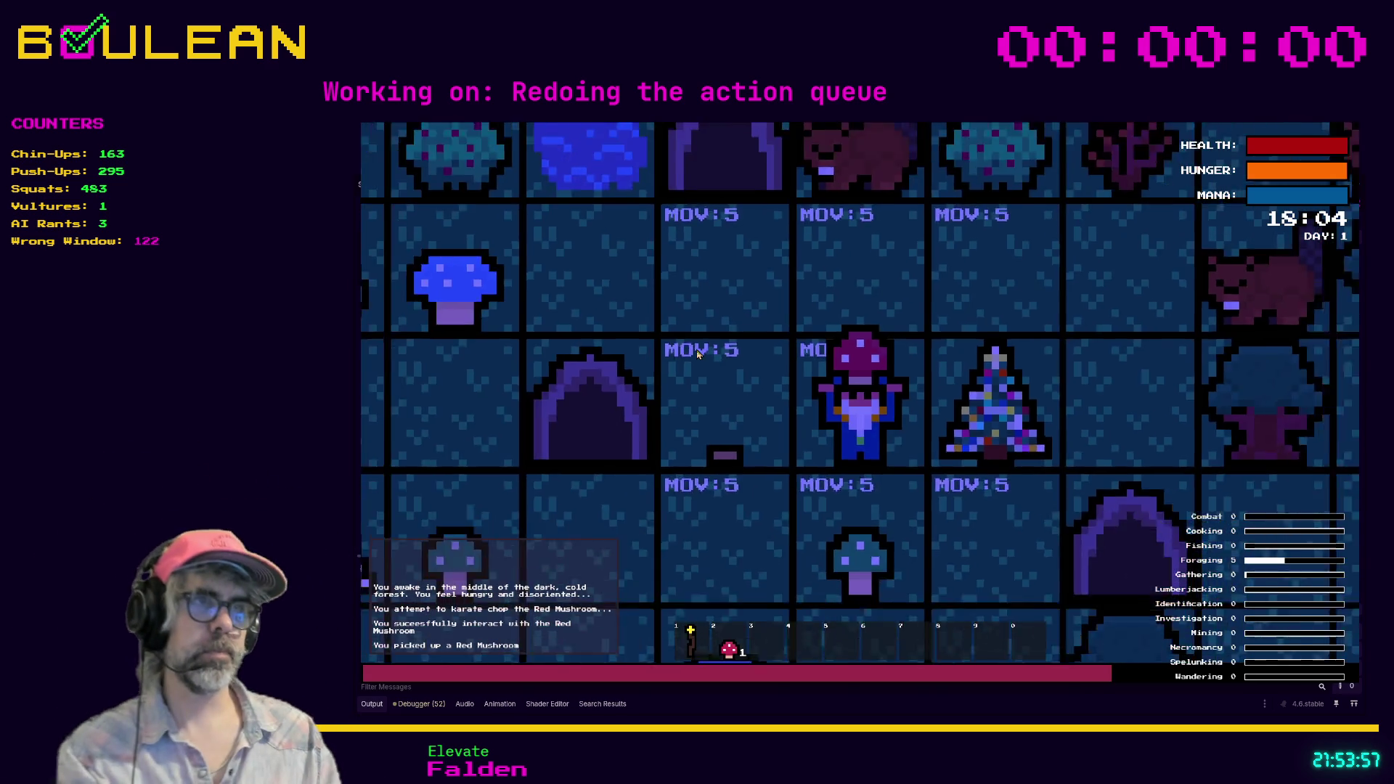
scroll(695, 350, down, 3)
click(695, 350)
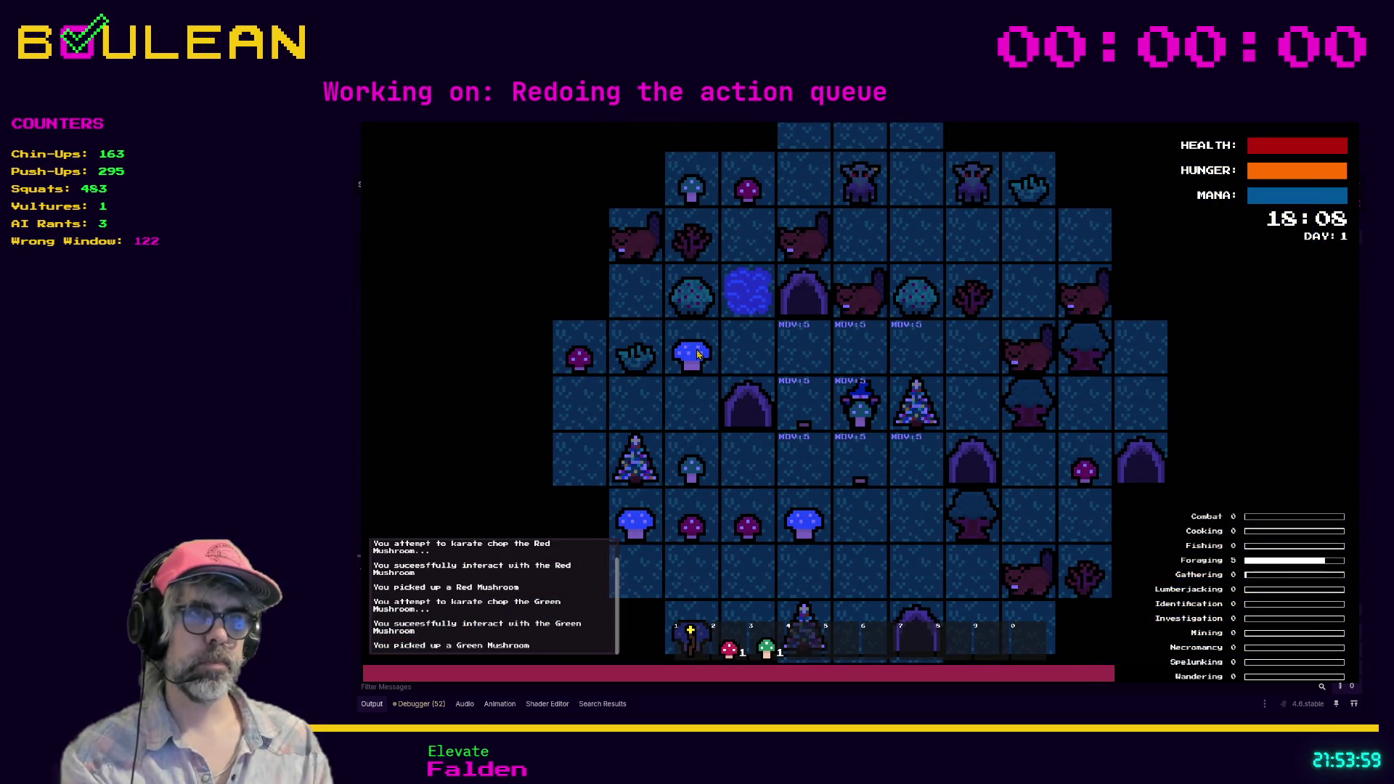
click(696, 350)
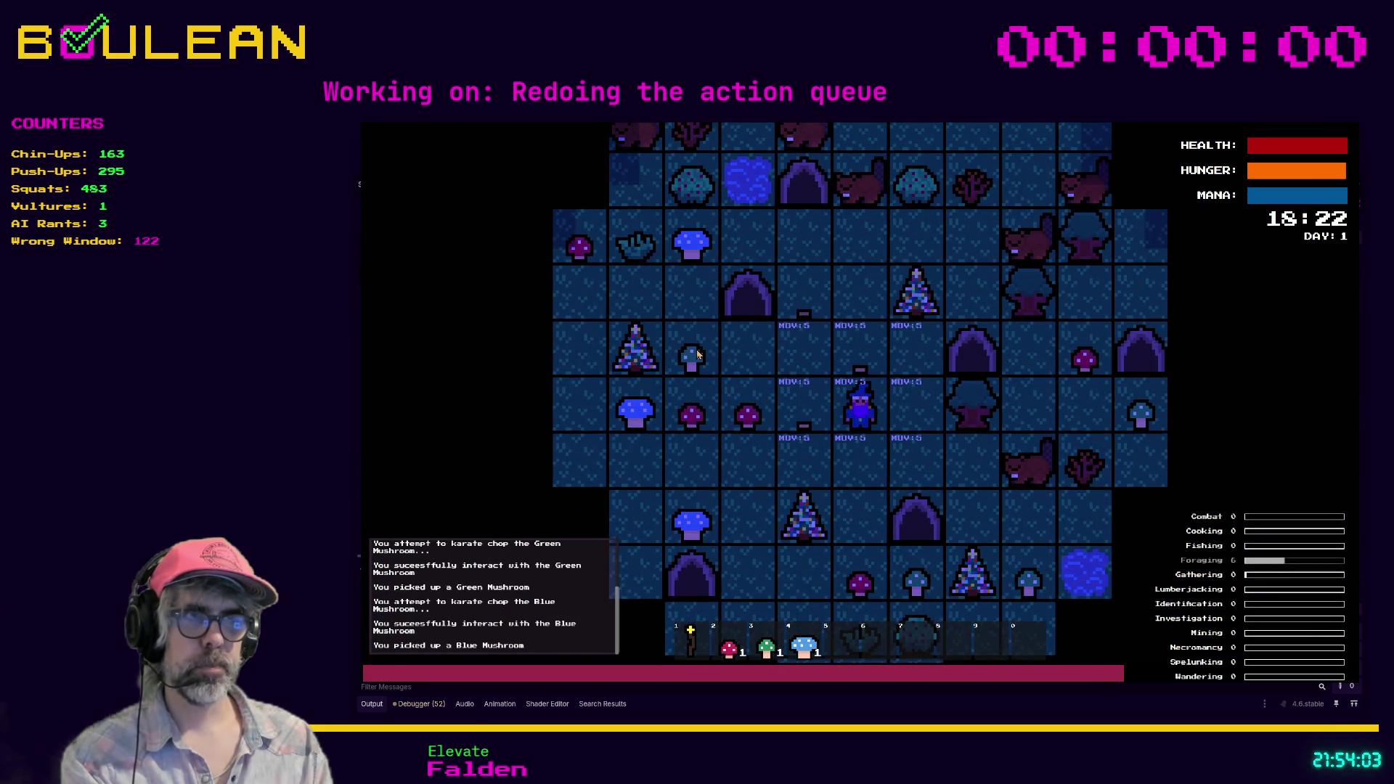
Step: Chop the tree until it drops a log and obliterate the nearby beavers
key(Right)
key(Right)
key(Right)
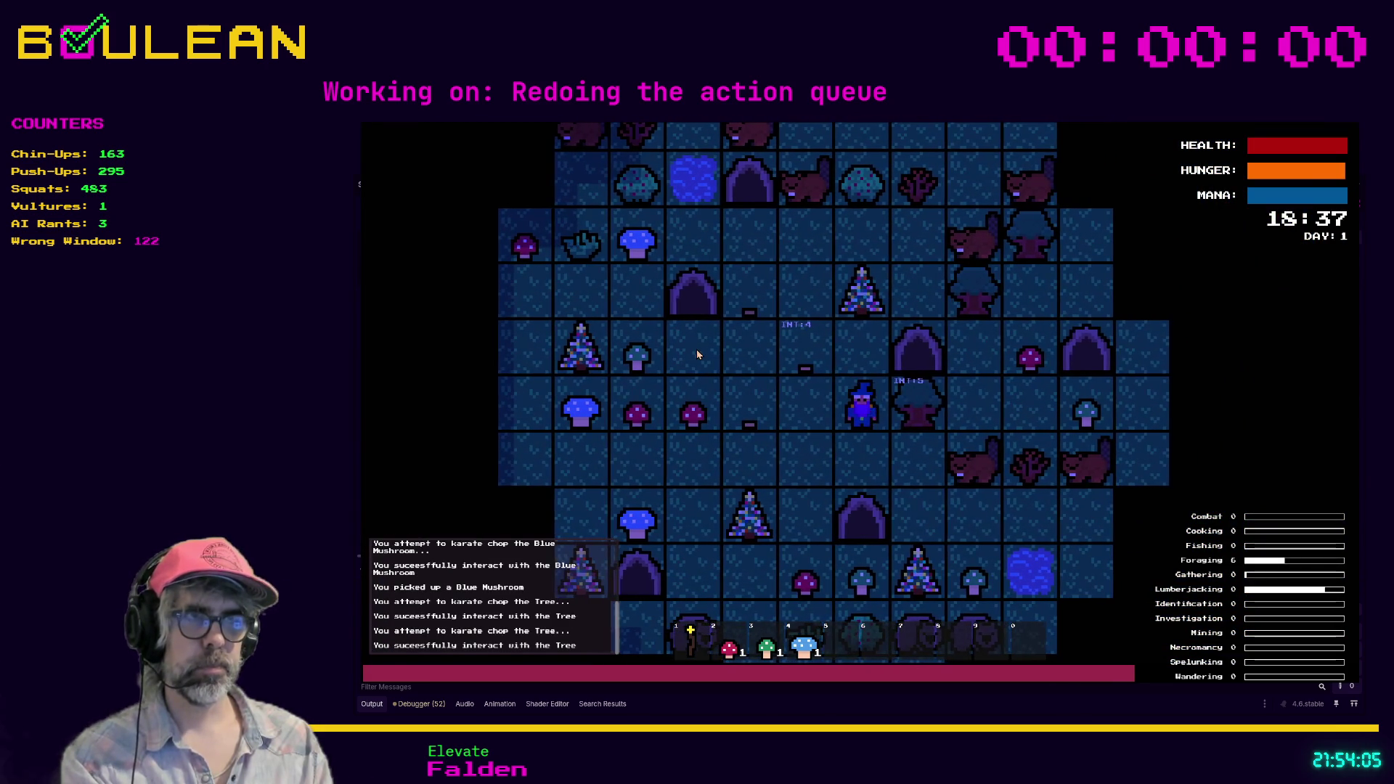
key(Down)
key(Right)
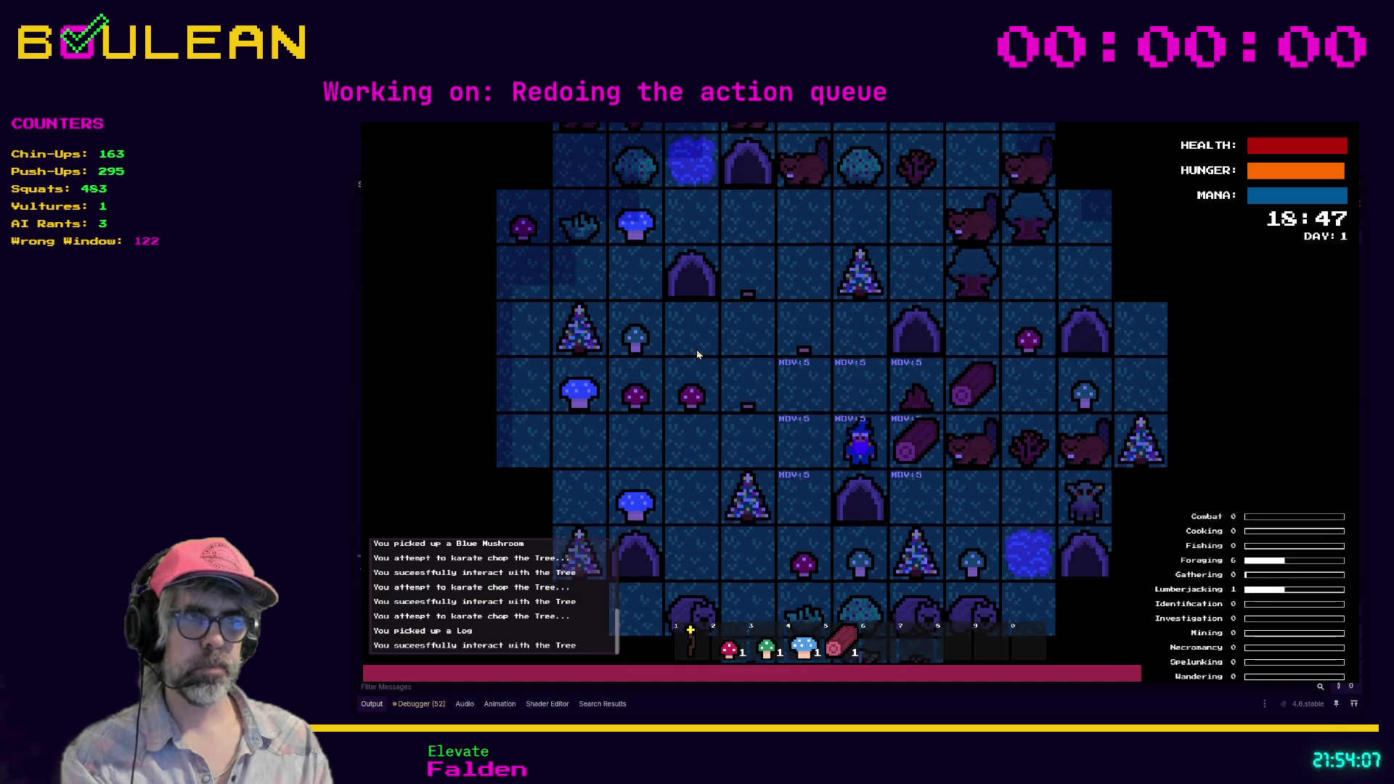
key(Right)
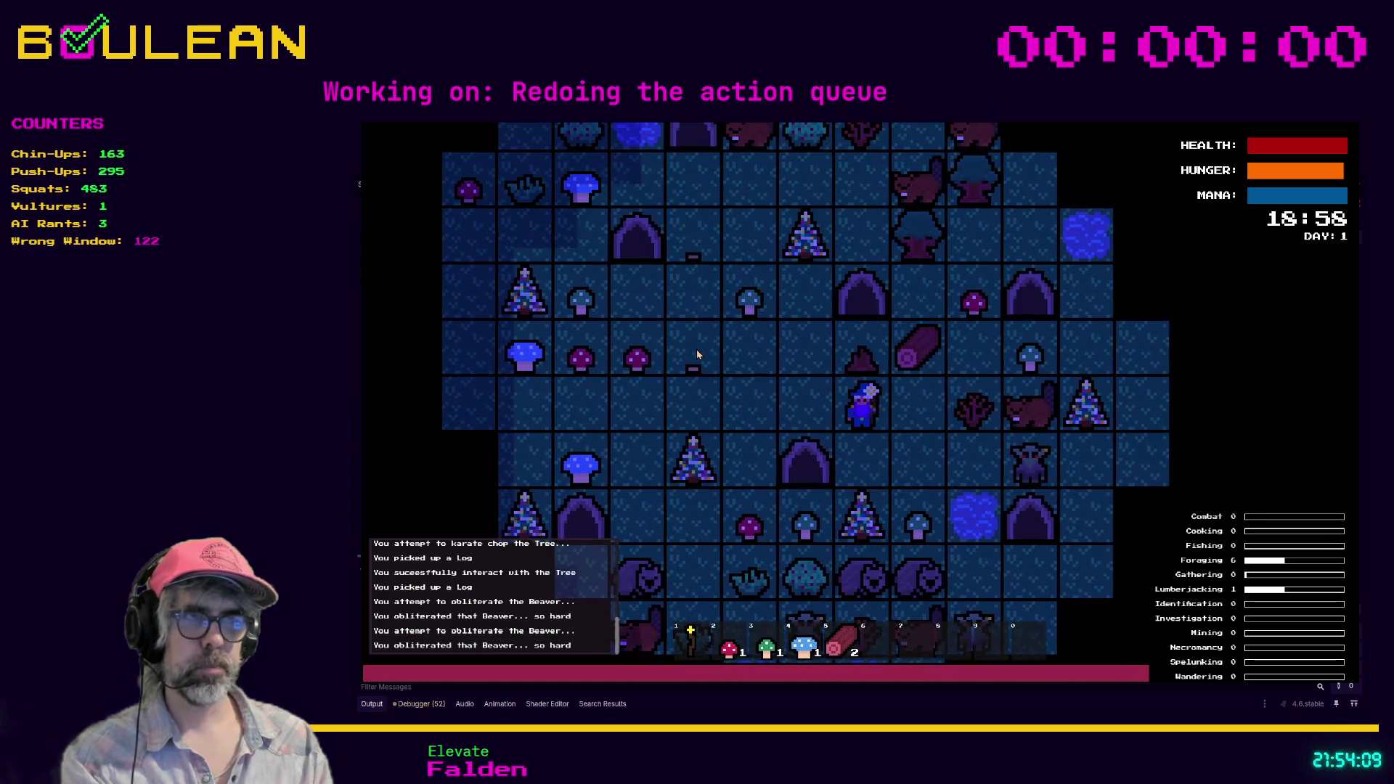
key(Up)
key(Right)
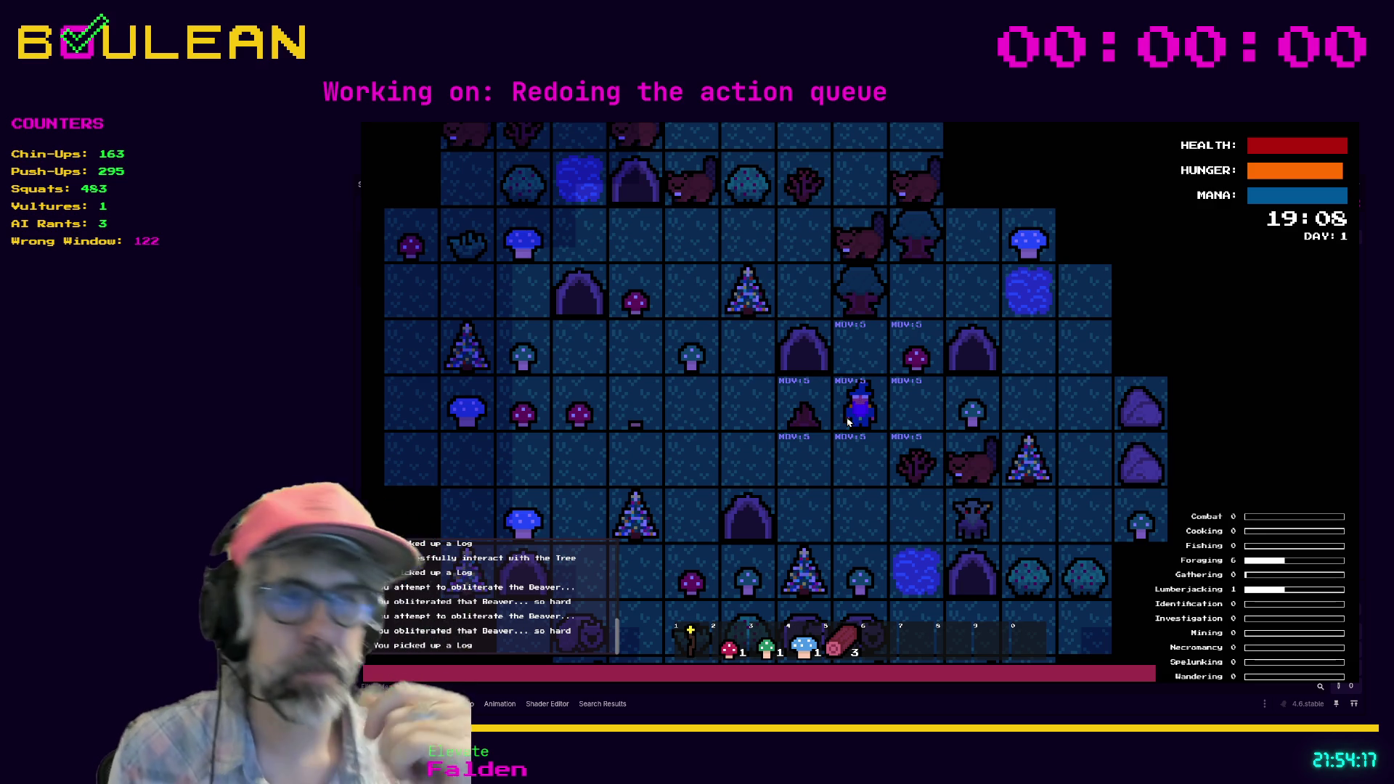
Step: Harvest another Red Mushroom, then close the running game
key(Up)
key(Right)
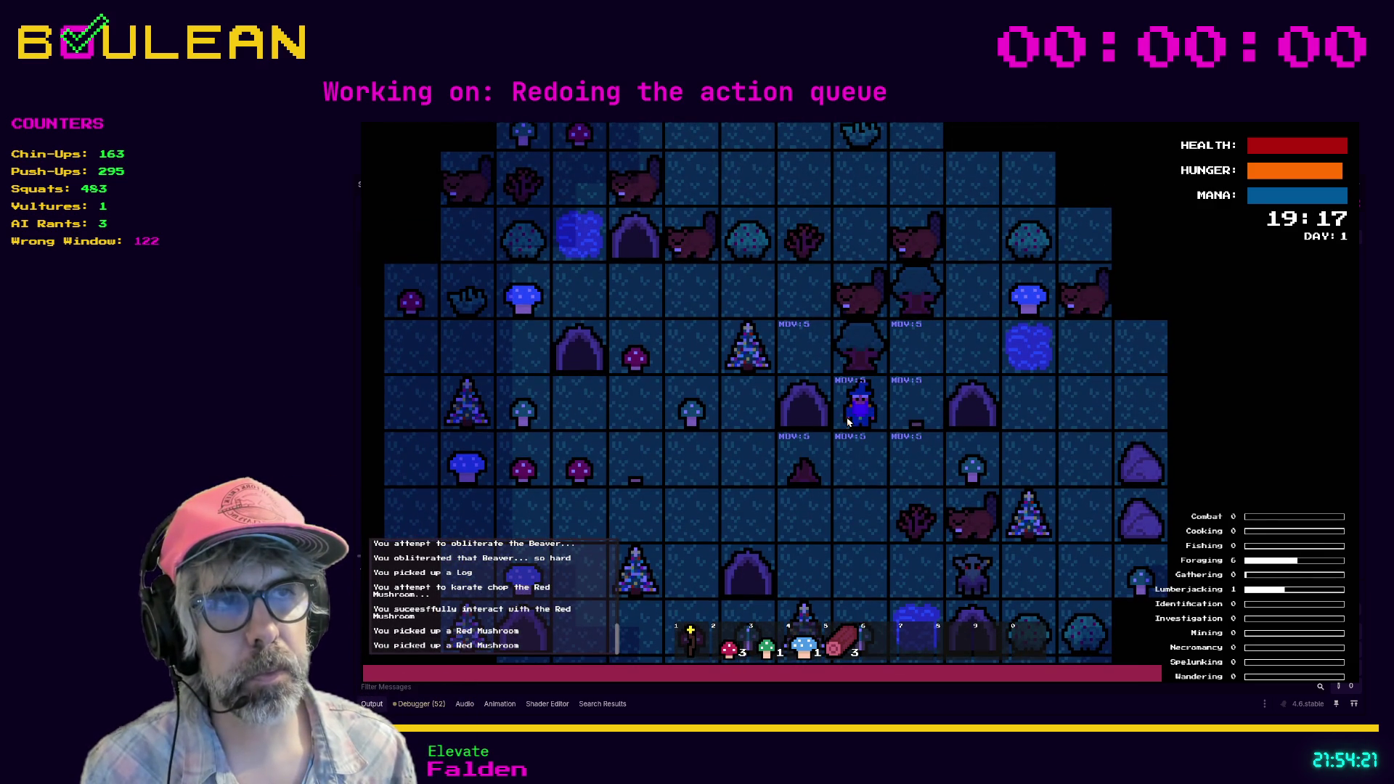
key(F8)
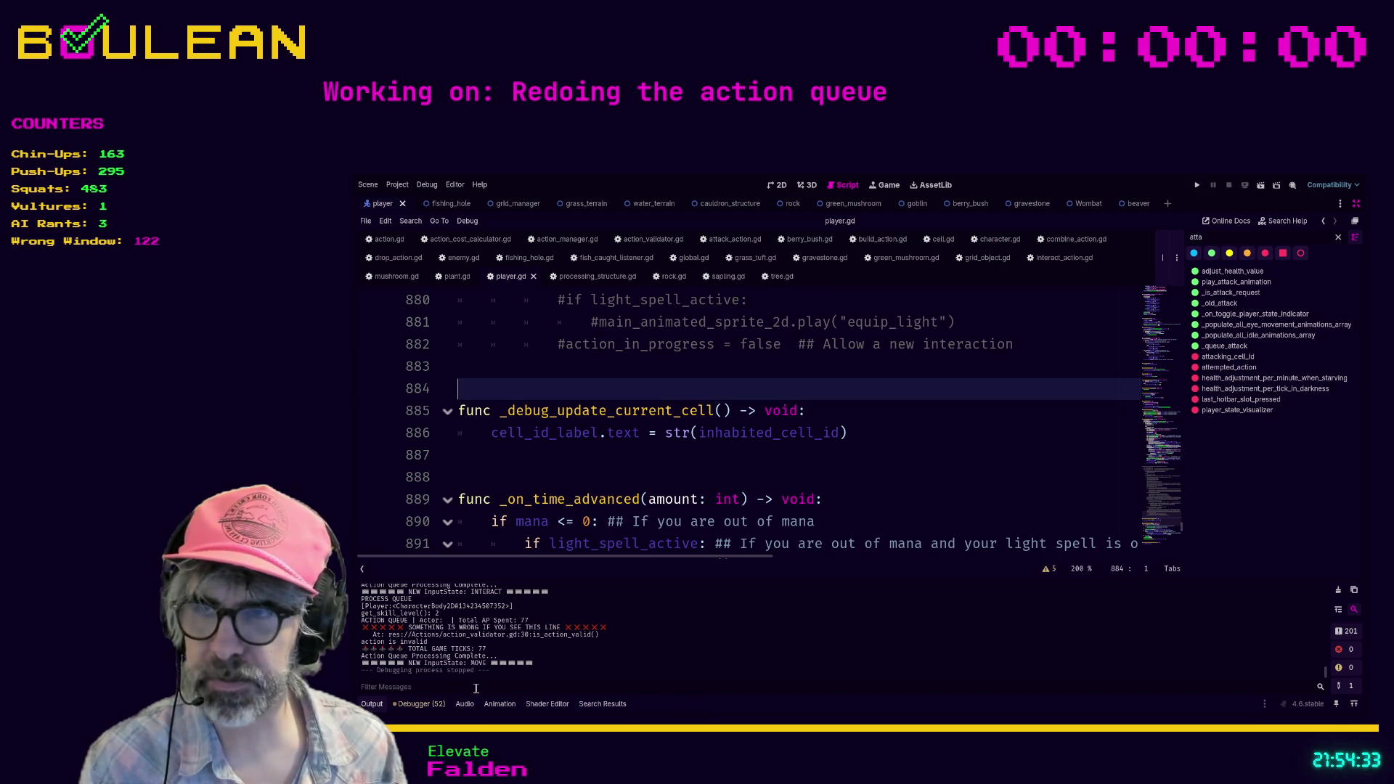
click(897, 499)
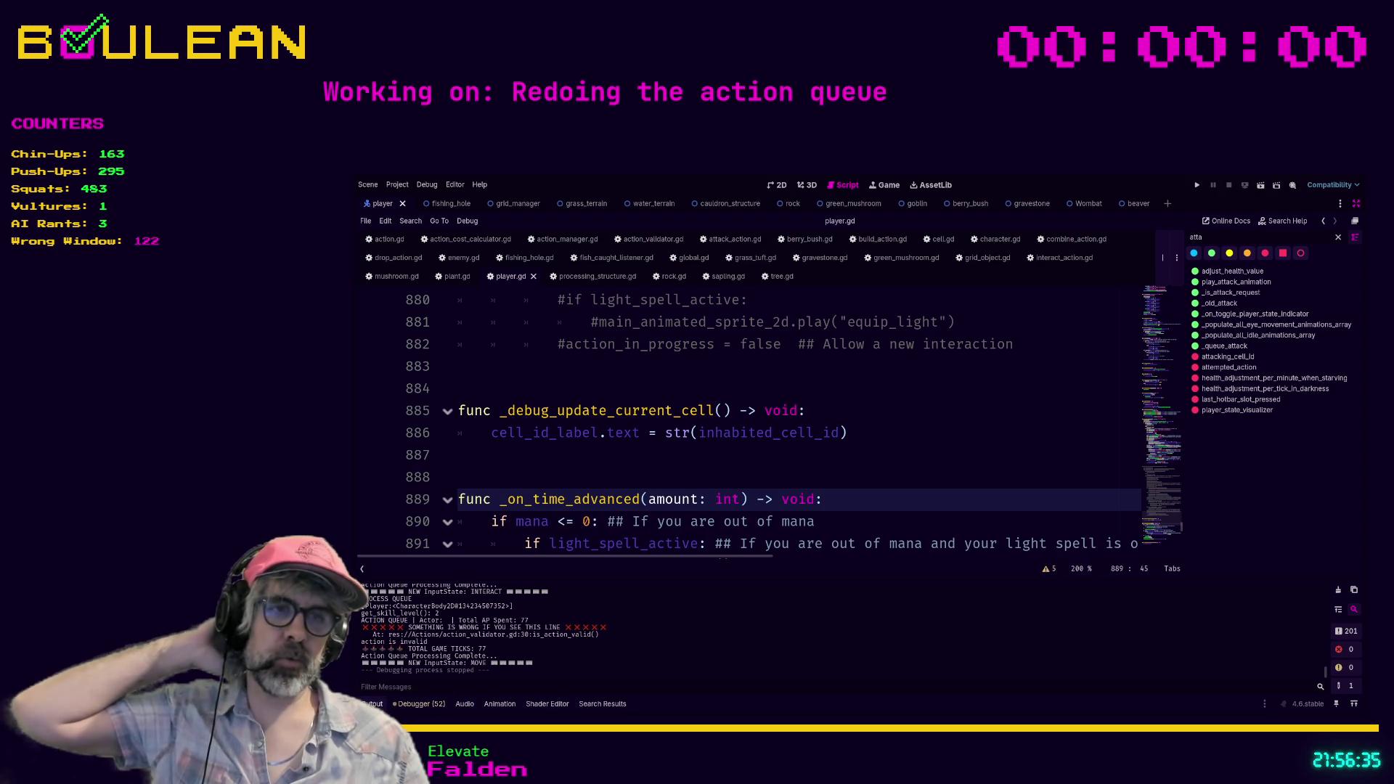
Step: Scroll through the stream-my-game-submissions channel in Discord in Brave, then minimize the browser
key(alt+Tab)
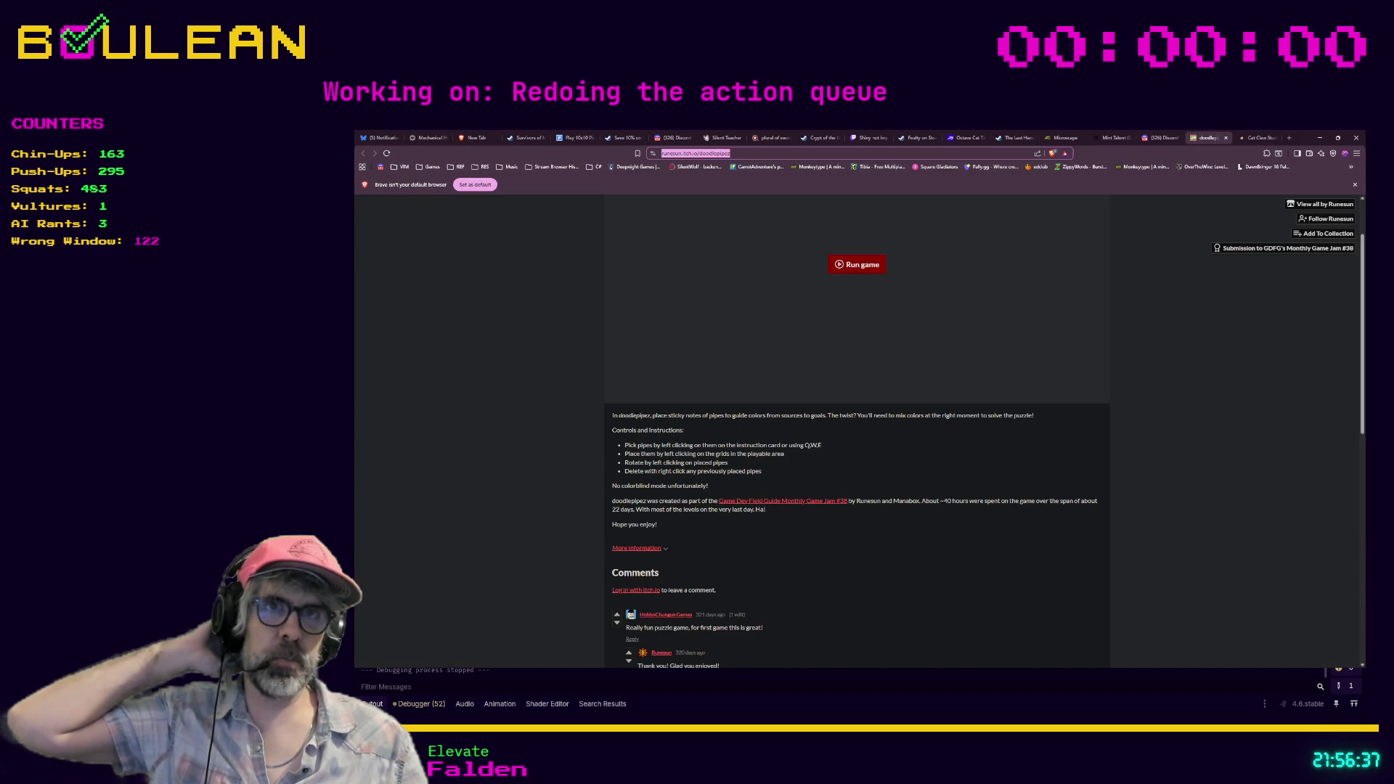
click(674, 139)
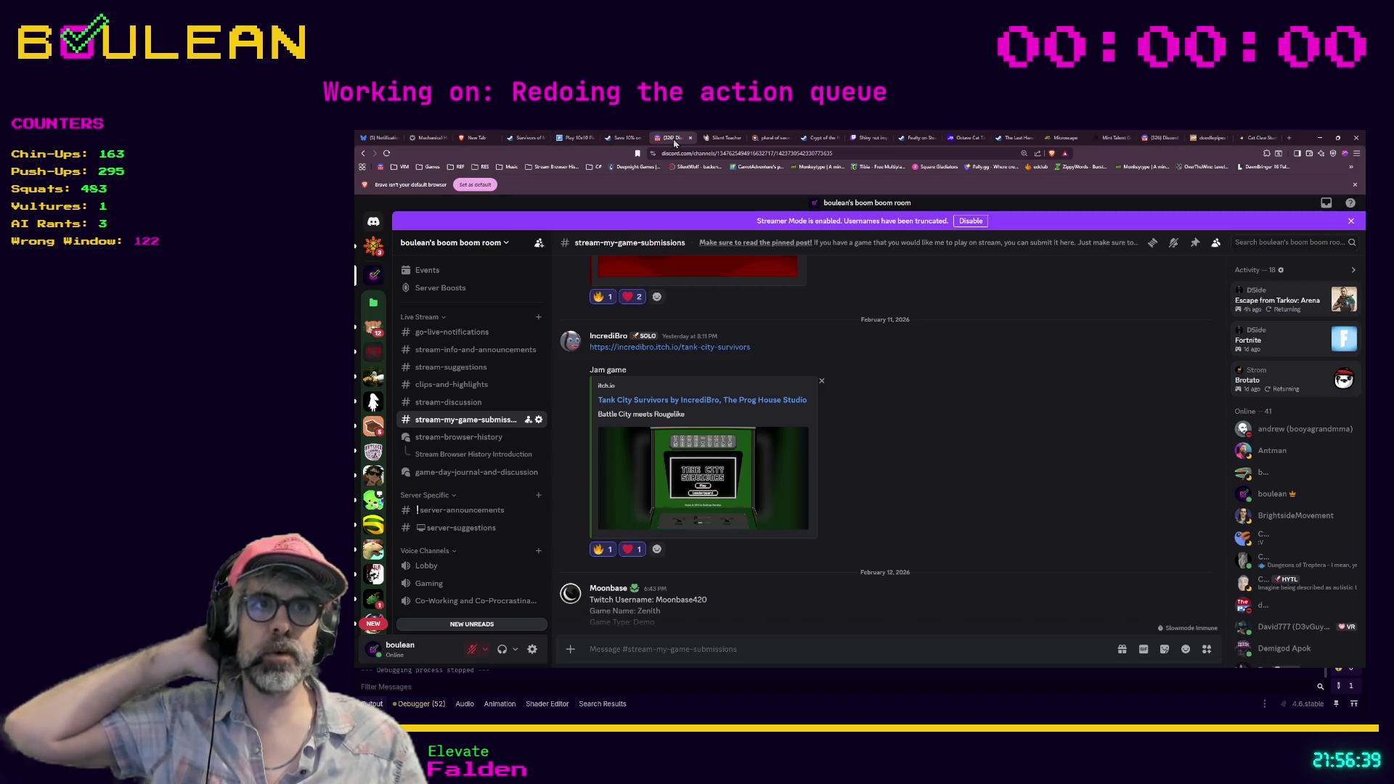
scroll(776, 467, down, 1)
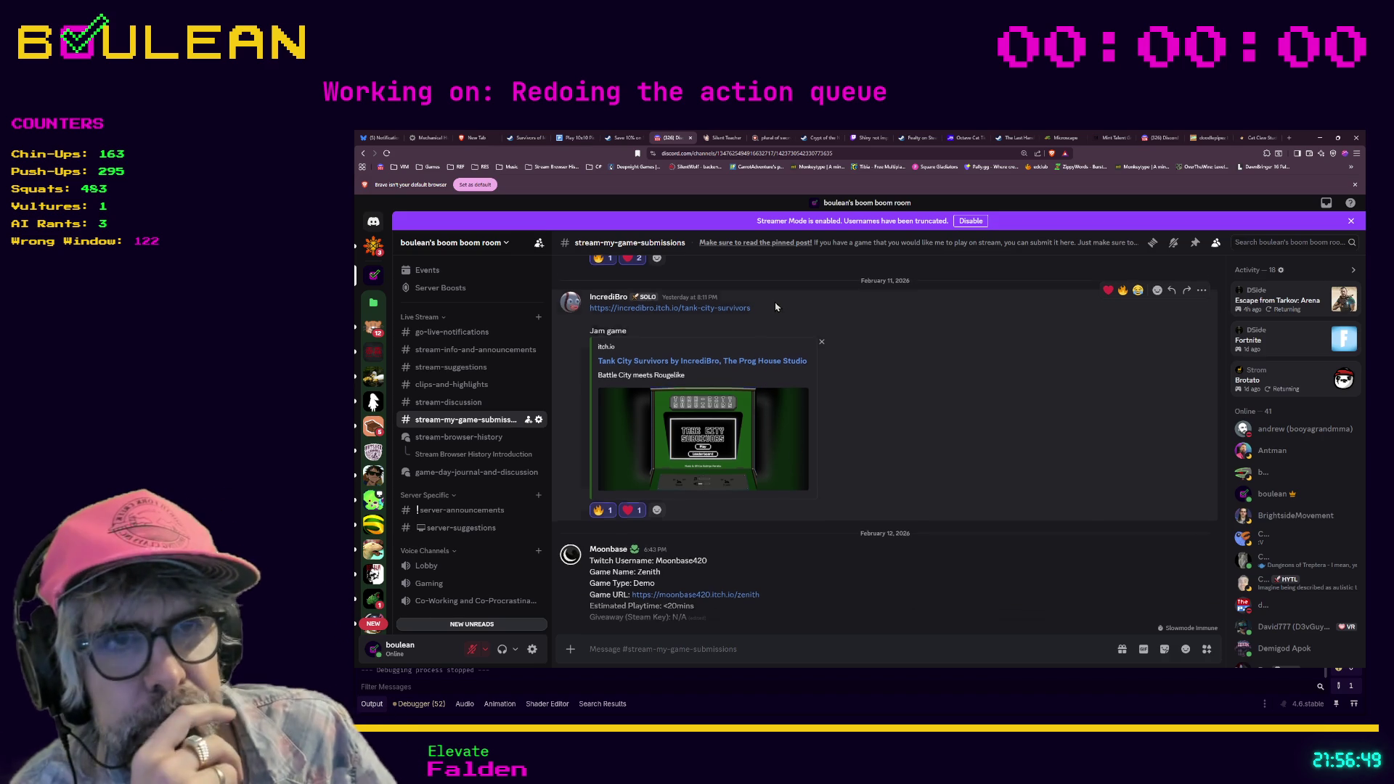
scroll(776, 307, down, 1)
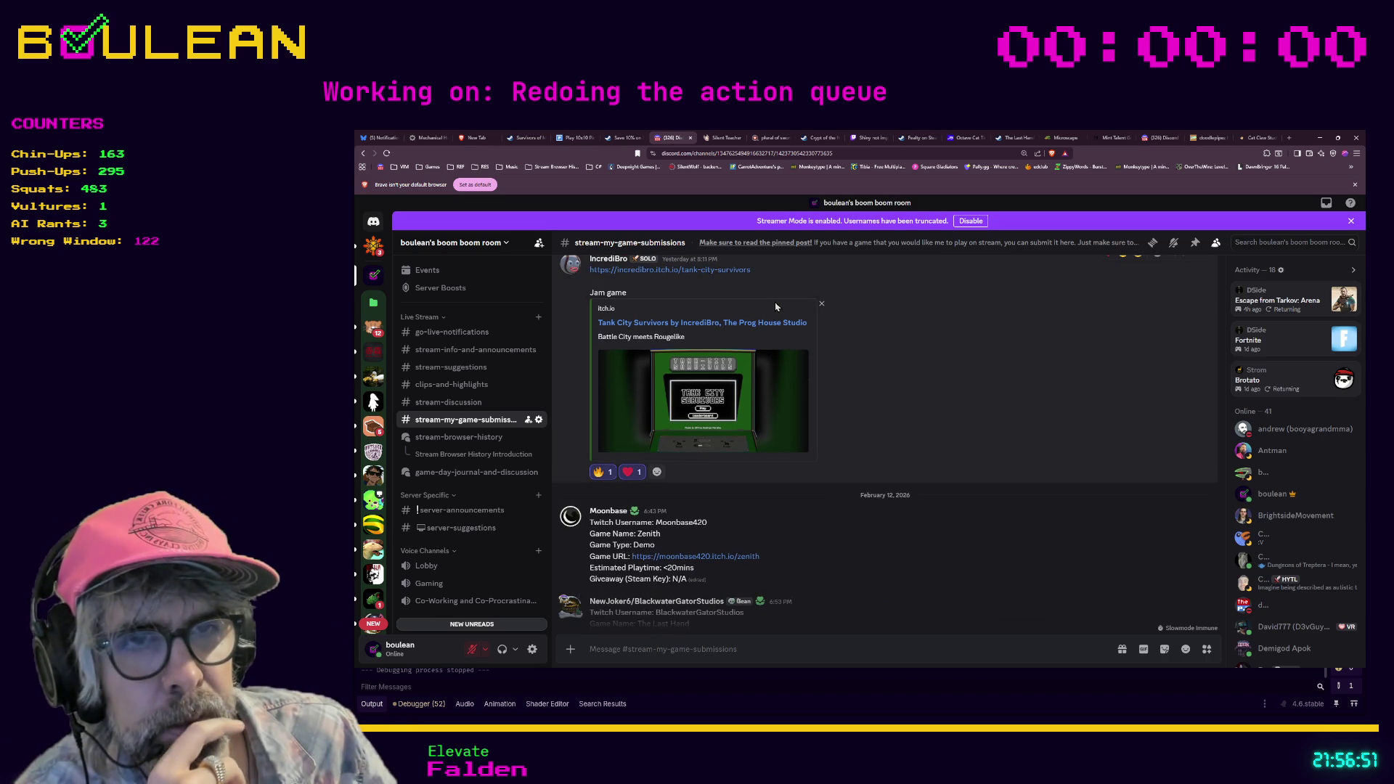
scroll(873, 407, up, 1)
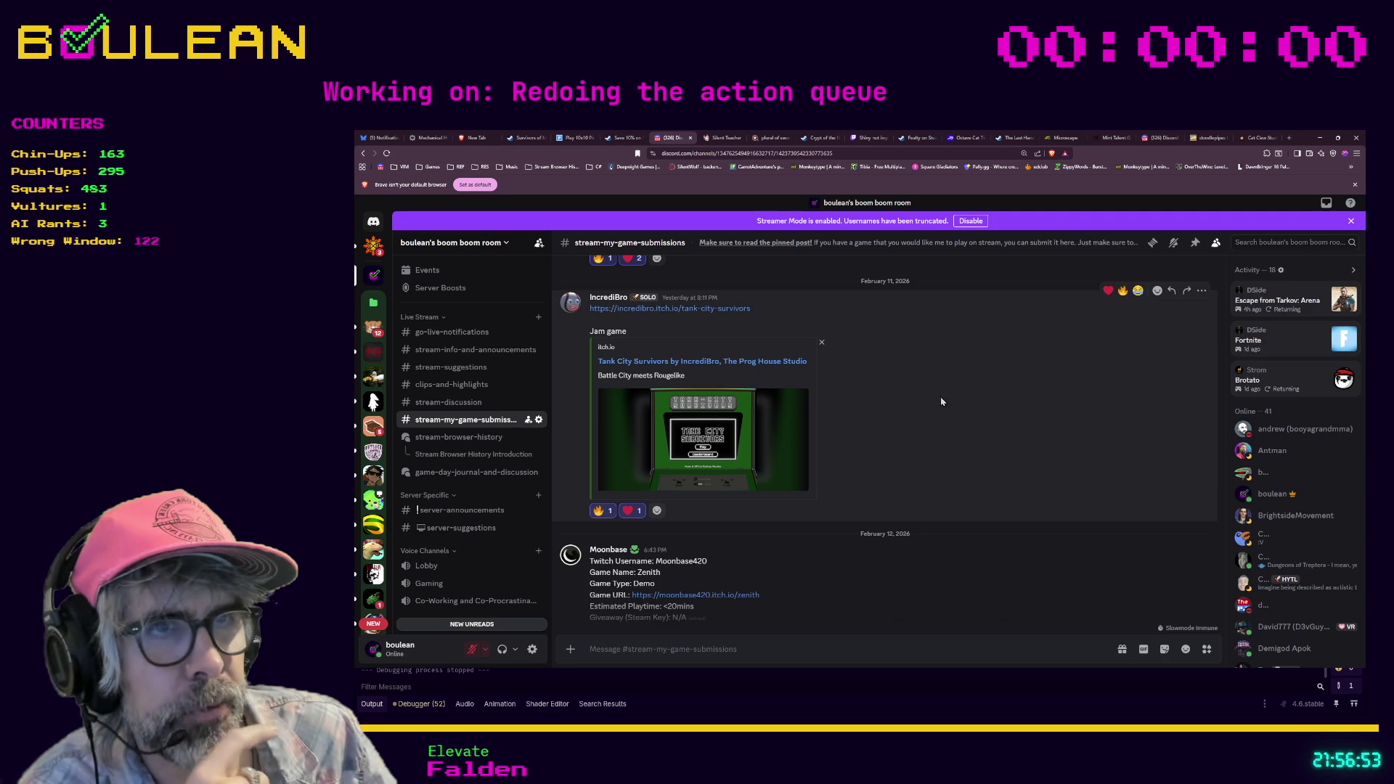
click(1320, 138)
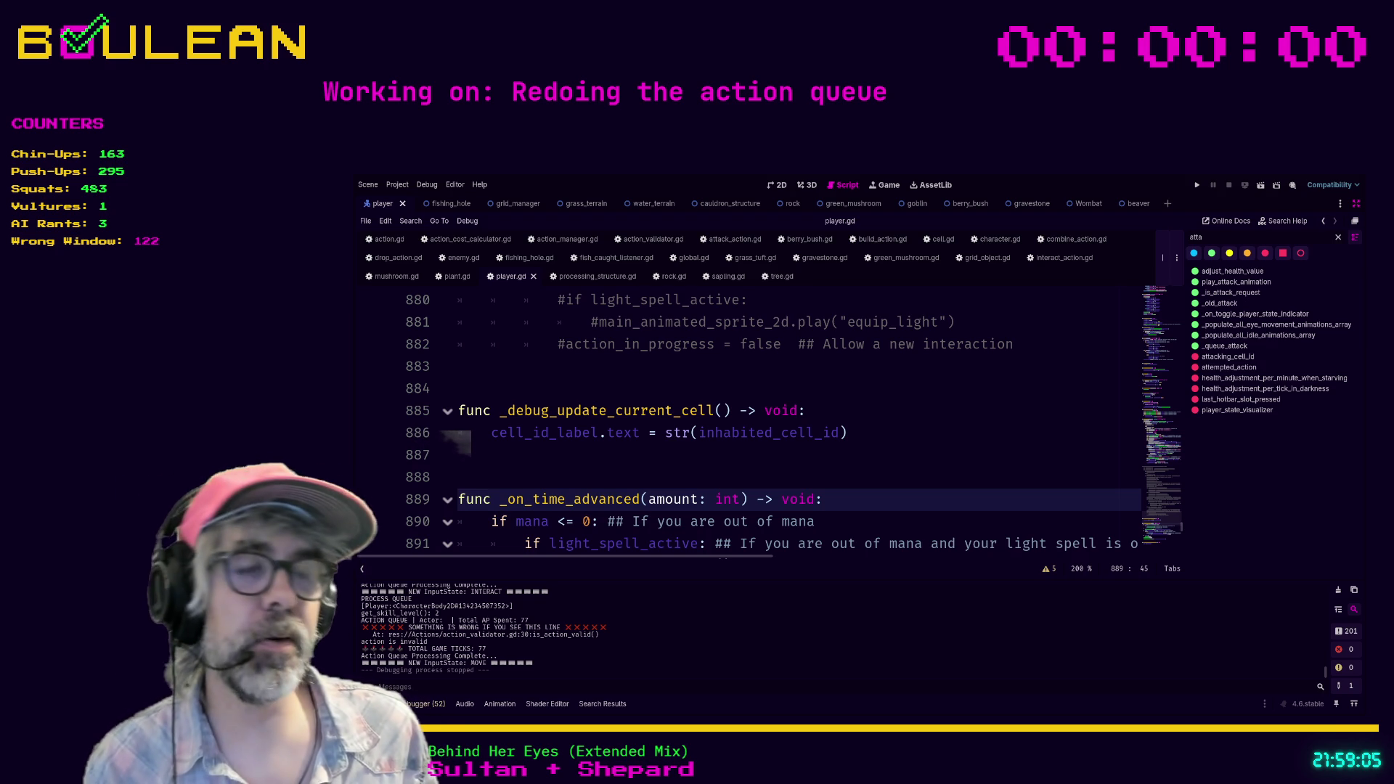
Step: Review the commented interaction lines near line 883 of player.gd, then run the game with F5
click(539, 366)
scroll(539, 366, up, 2)
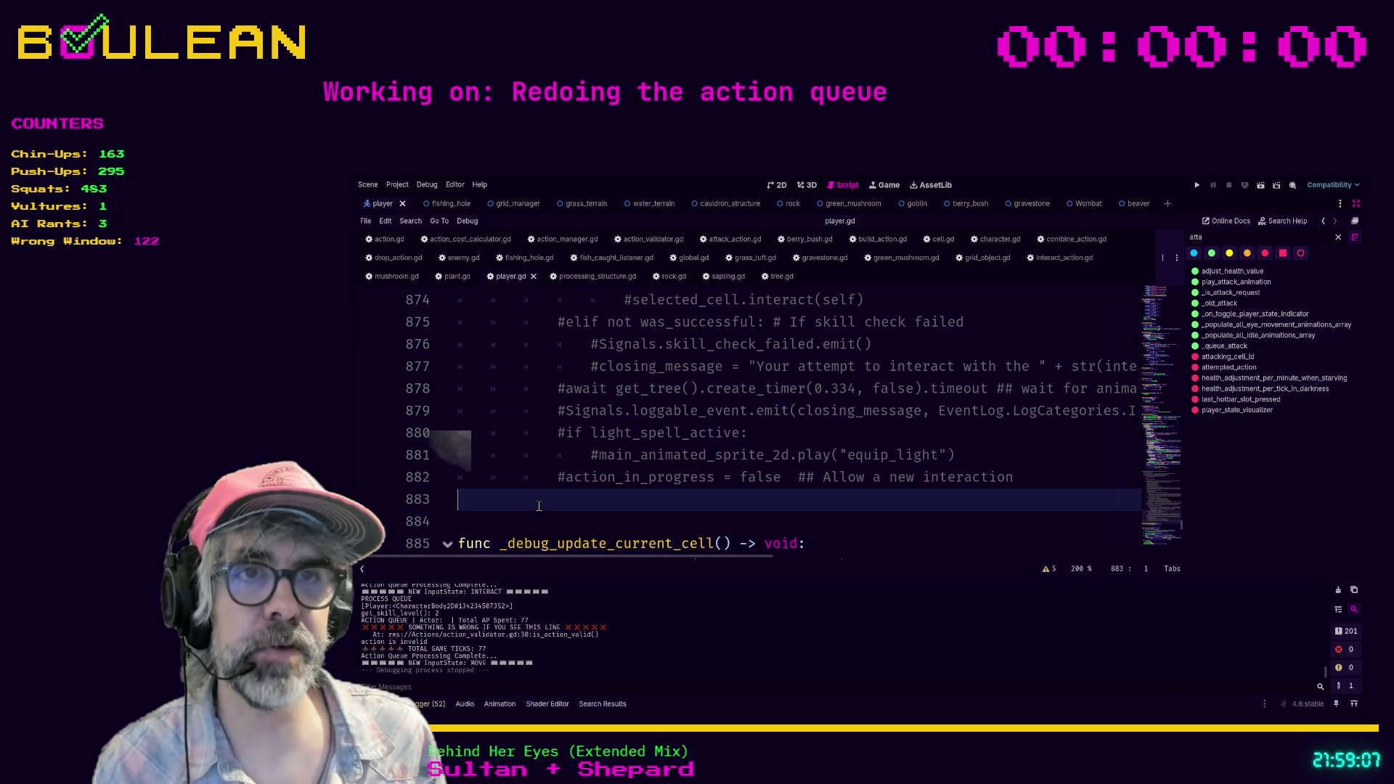
scroll(539, 506, up, 1)
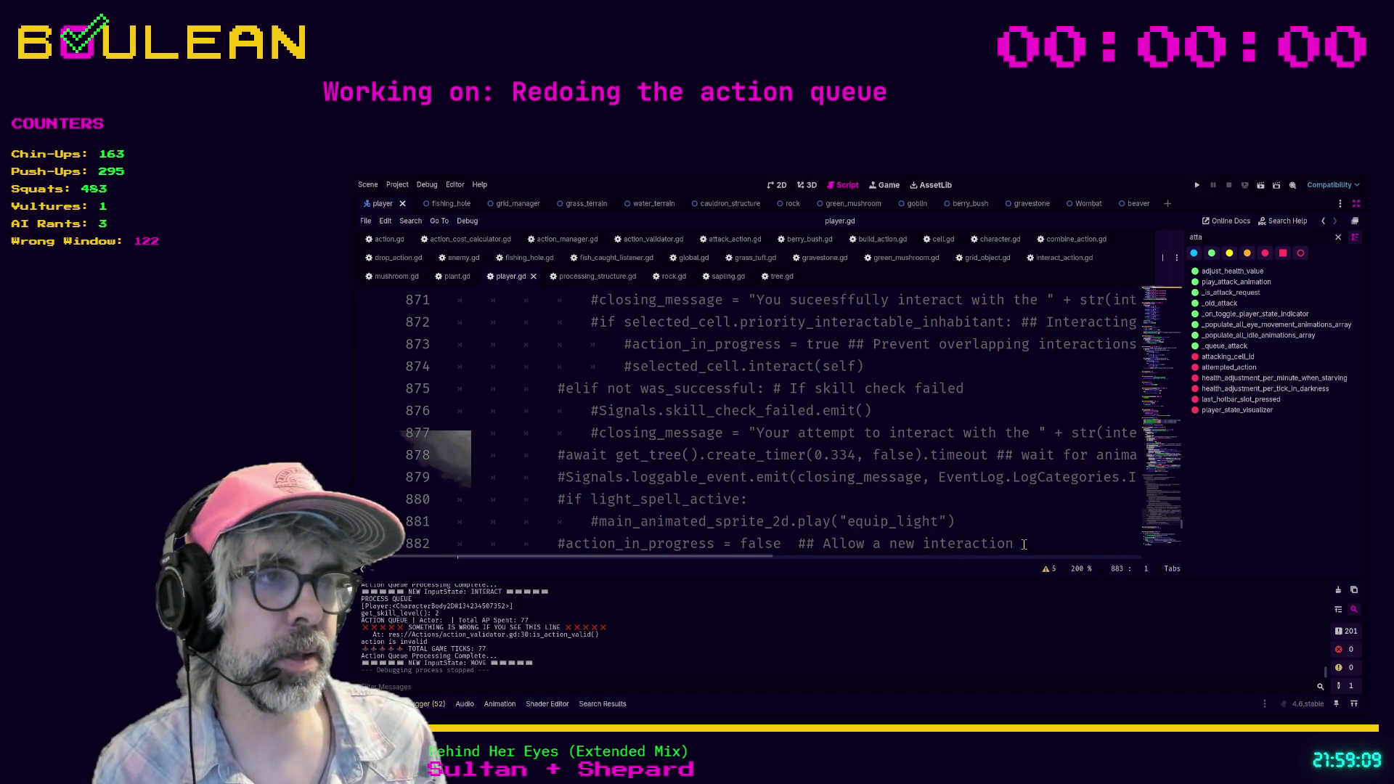
mouse_move(1016, 544)
mouse_down()
mouse_move(785, 367)
mouse_move(646, 361)
mouse_up()
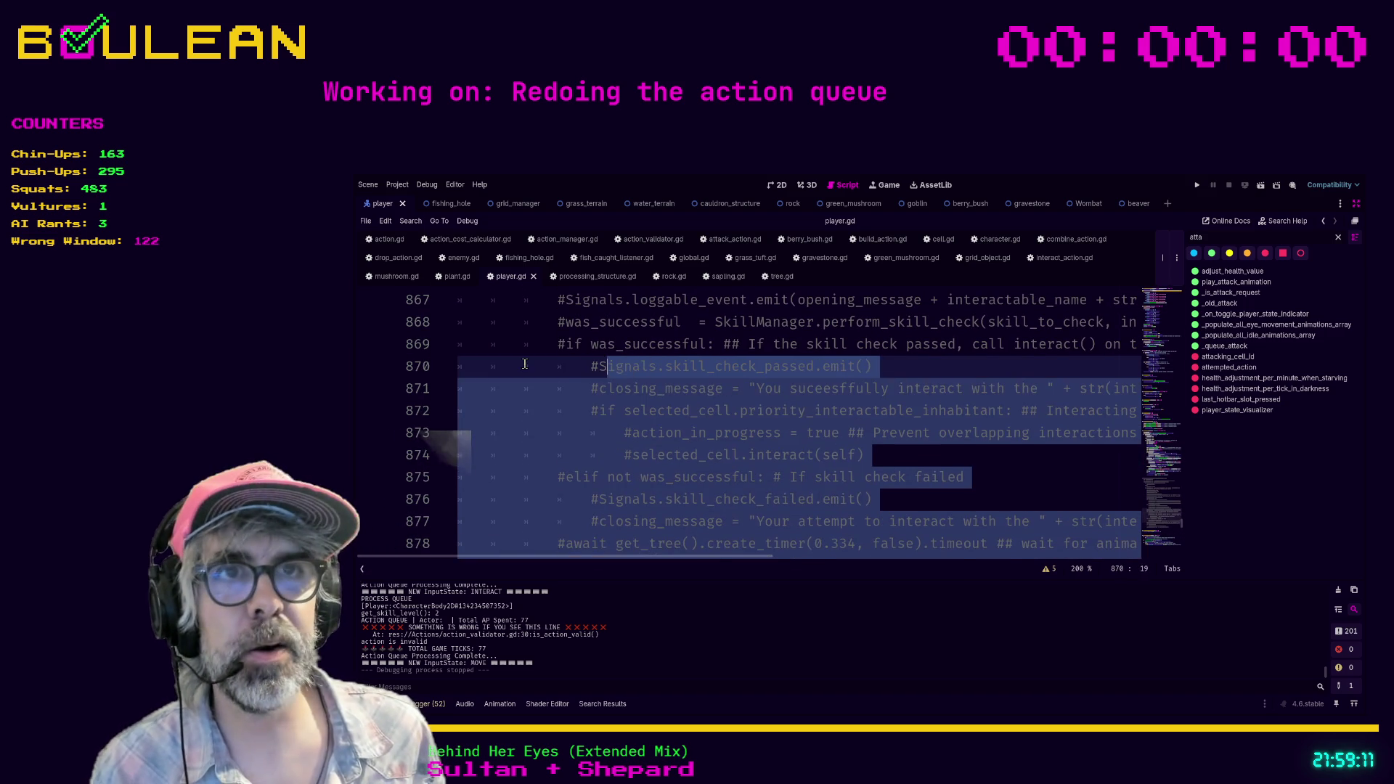
click(525, 366)
scroll(896, 445, down, 2)
mouse_move(1022, 521)
mouse_down()
mouse_move(618, 393)
mouse_move(618, 367)
mouse_up()
click(525, 366)
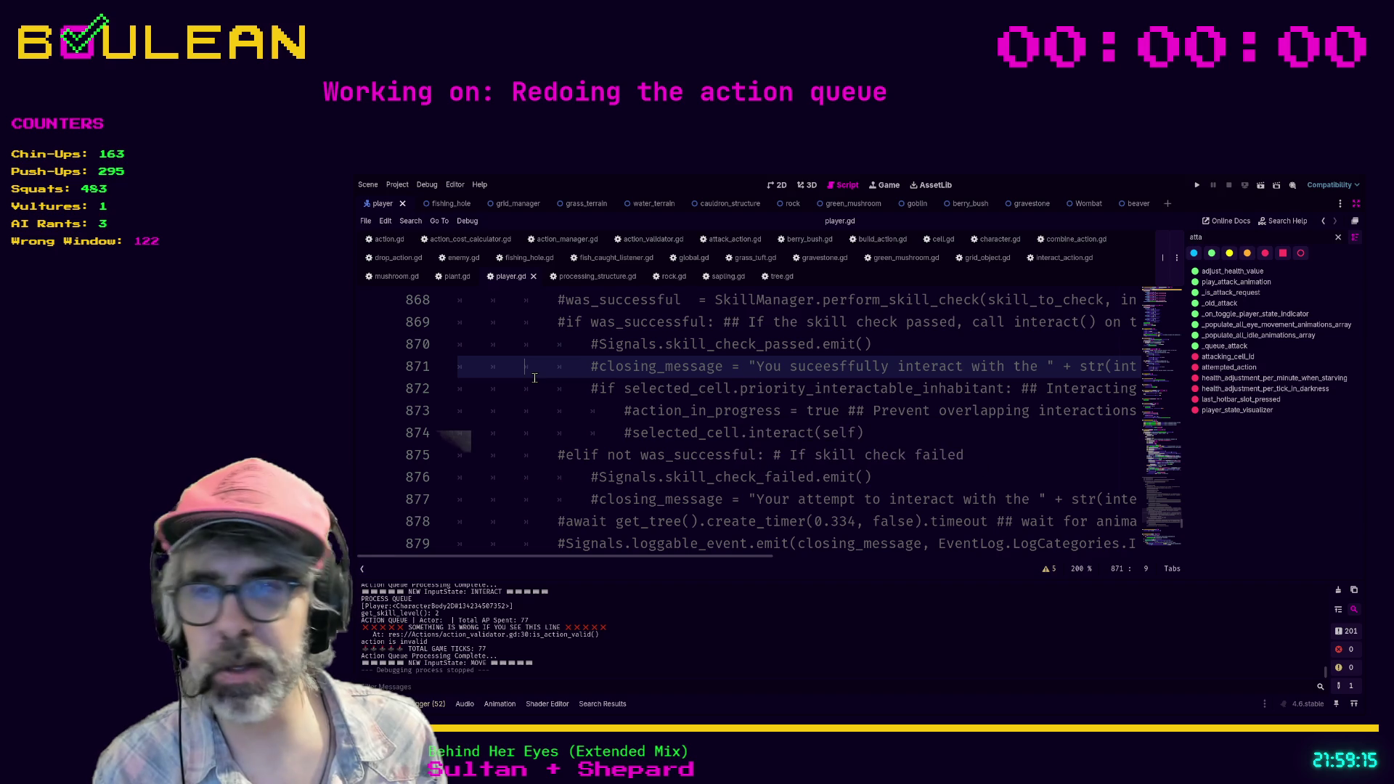
key(F5)
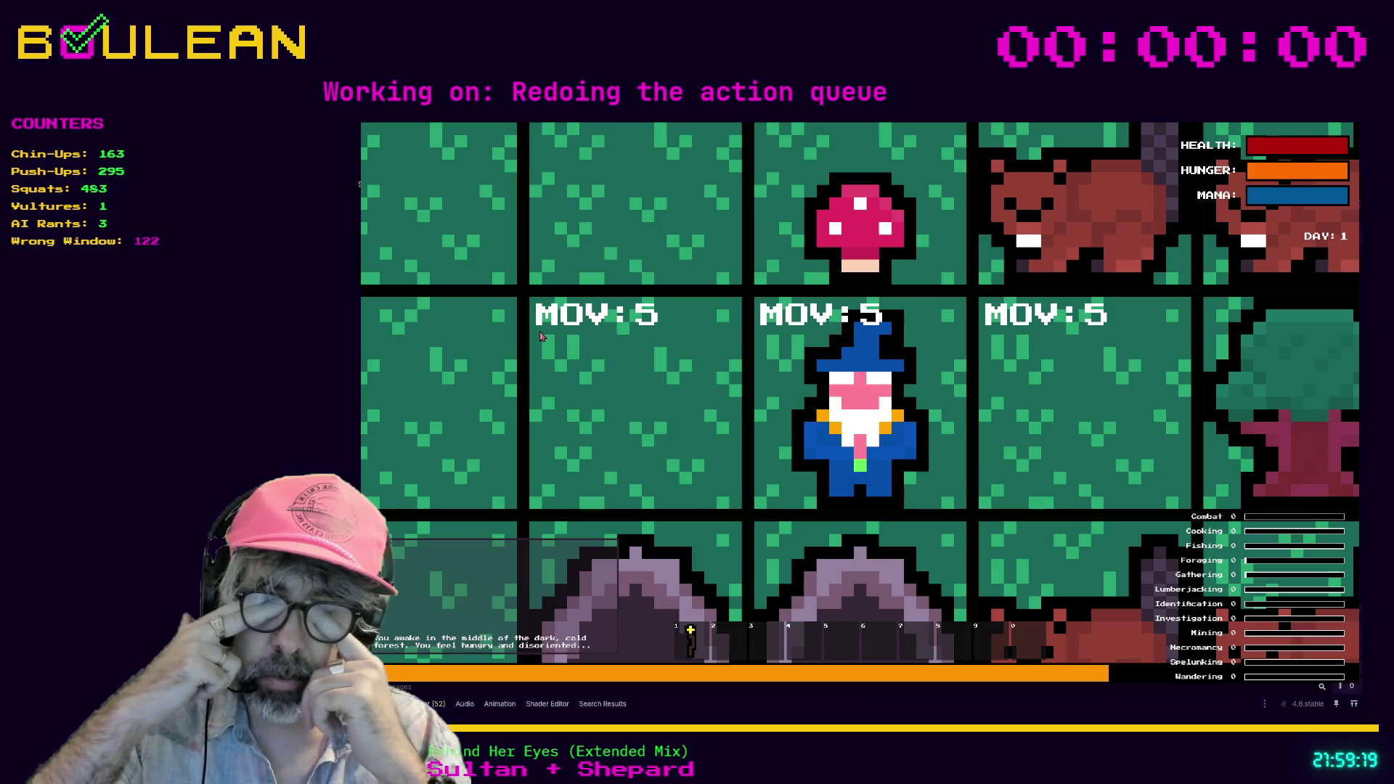
Step: Zoom the game camera out with the mouse wheel to show more tiles around the wizard
scroll(541, 336, down, 3)
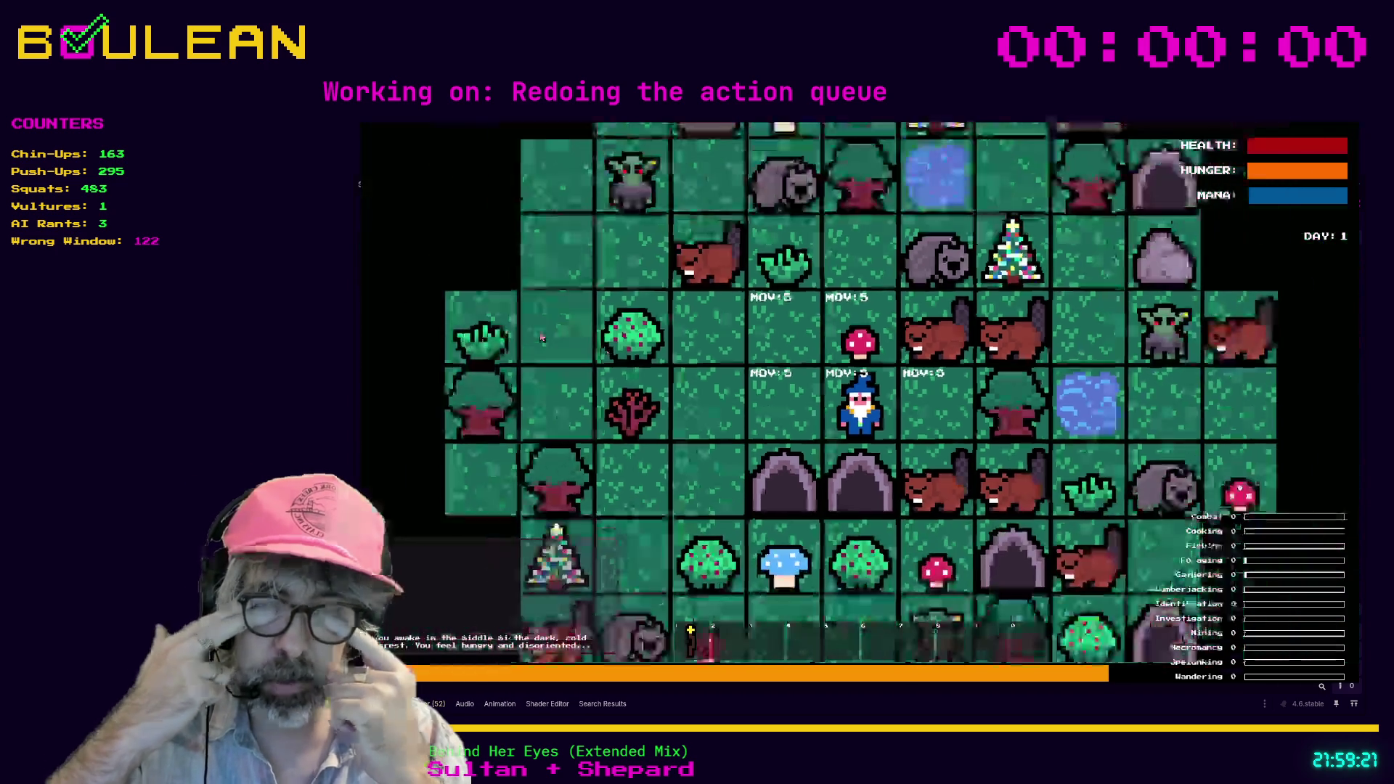
scroll(541, 336, down, 2)
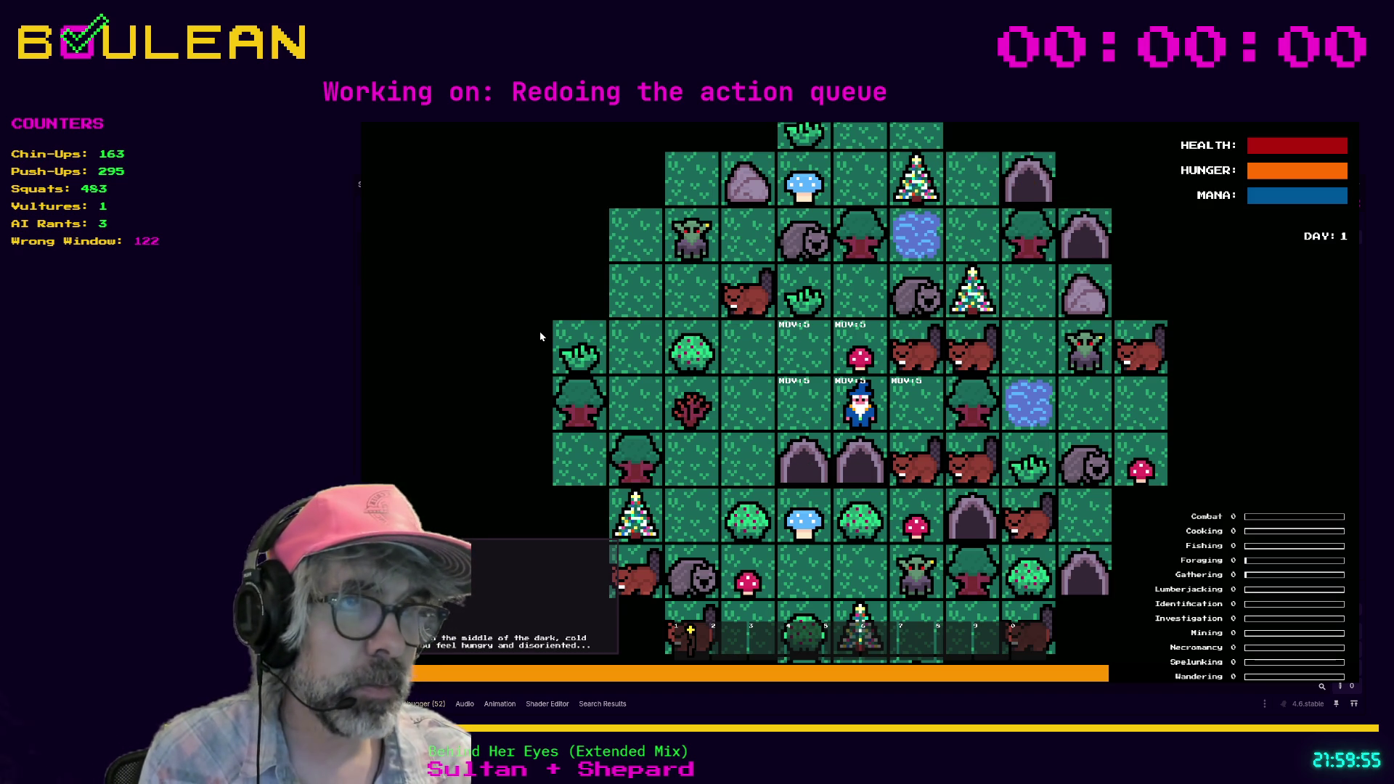
Step: Walk the wizard left, left, down and left, zoom back in, and open the Crafting list
key(Left)
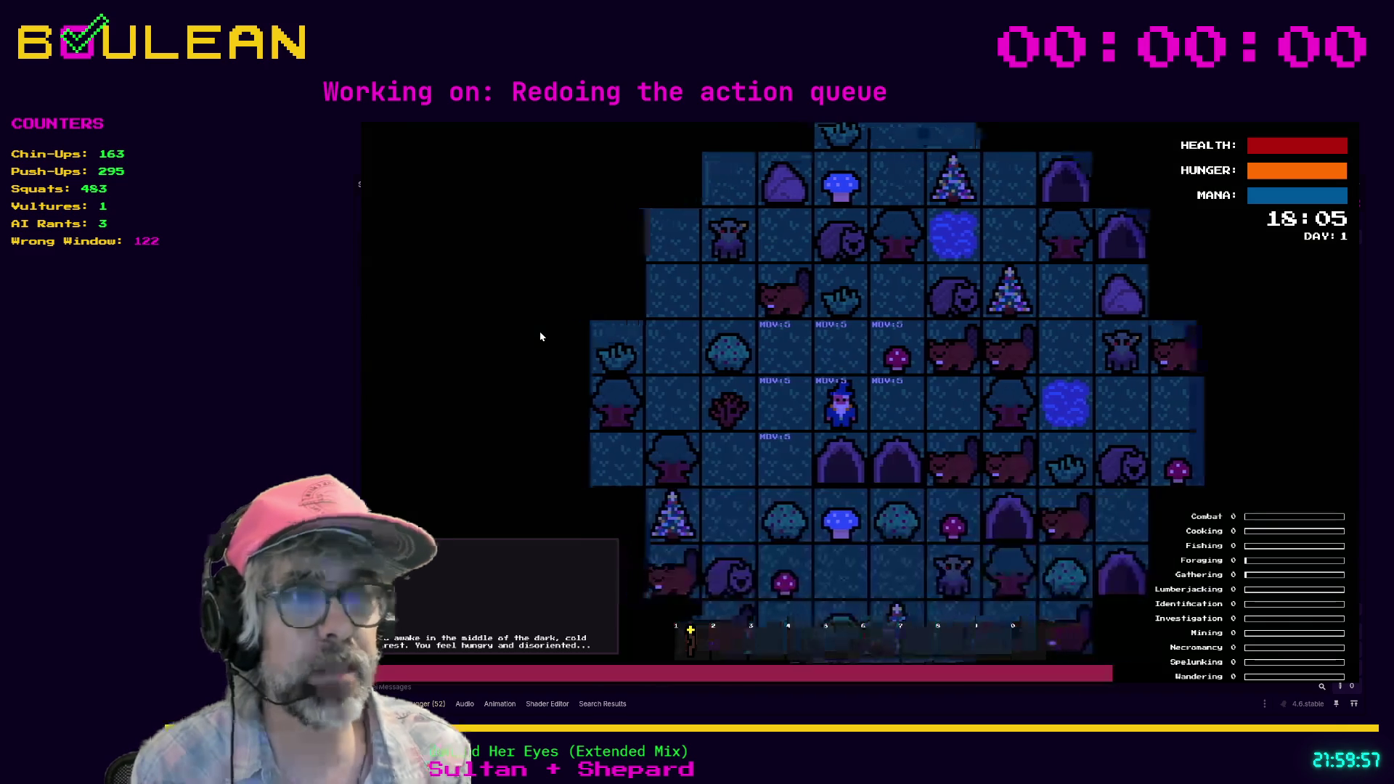
key(Left)
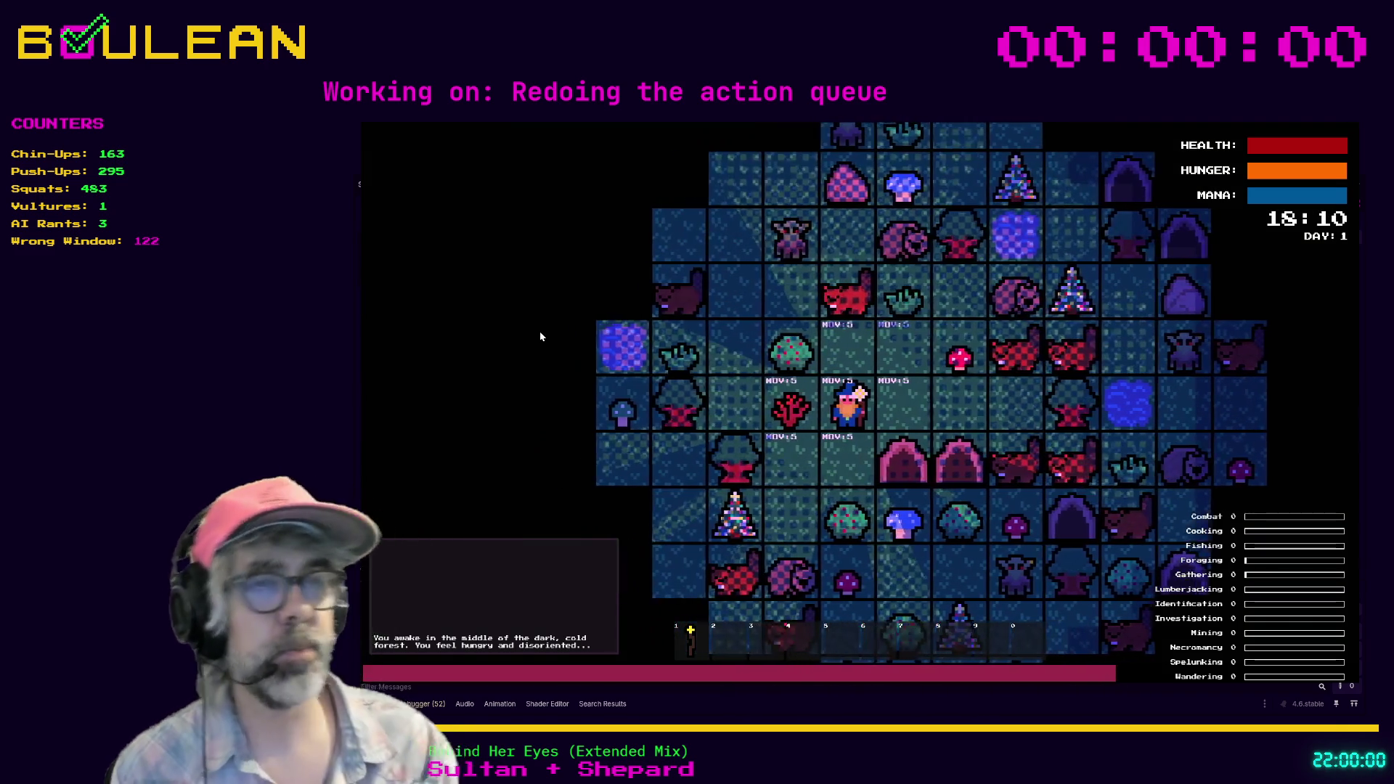
key(Down)
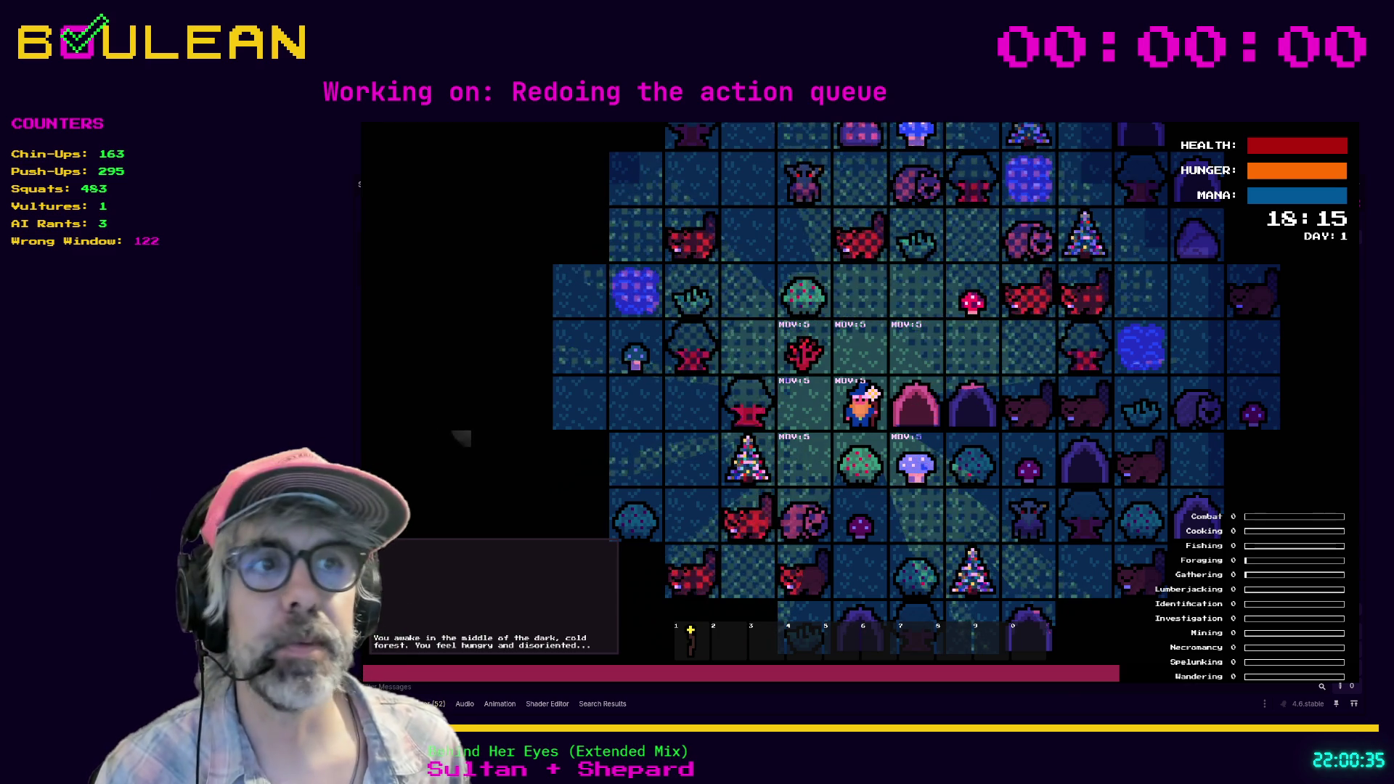
scroll(861, 403, up, 3)
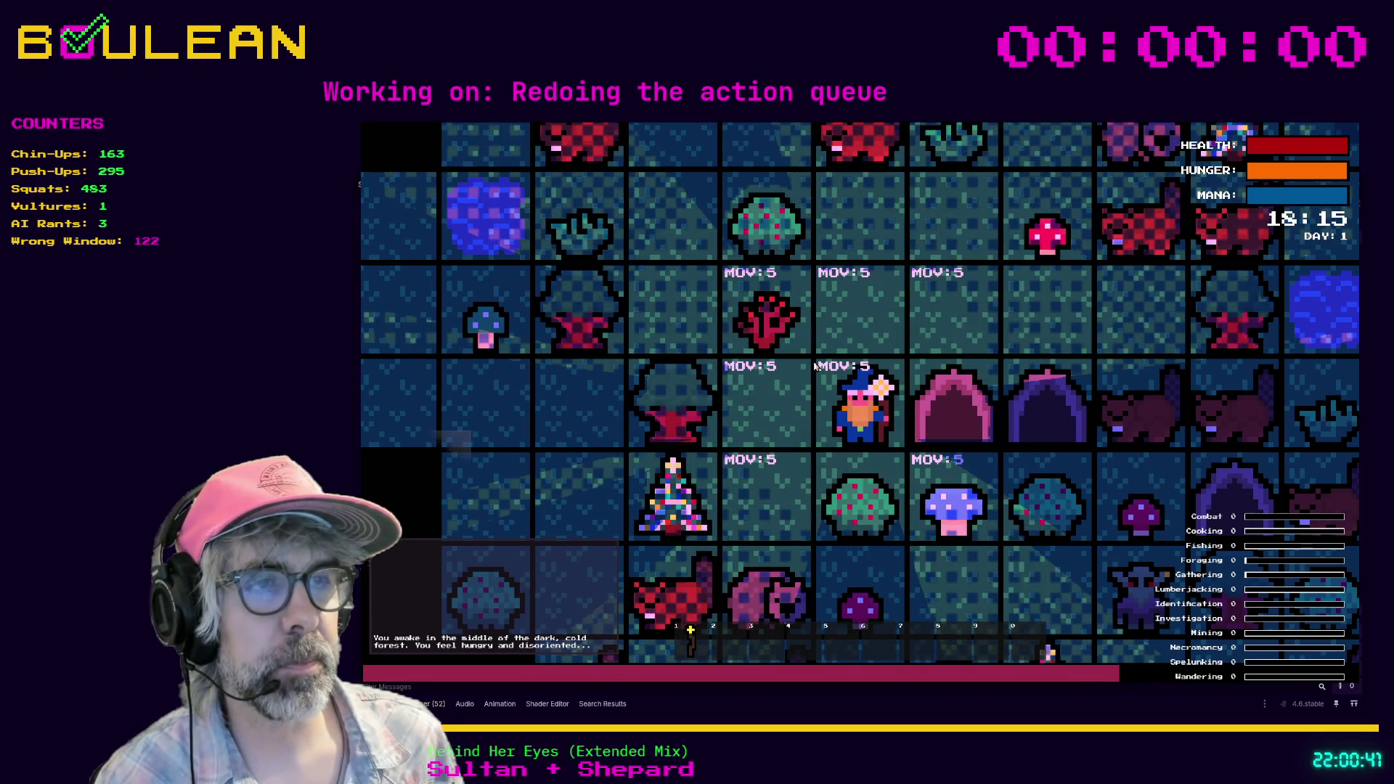
key(Left)
key(c)
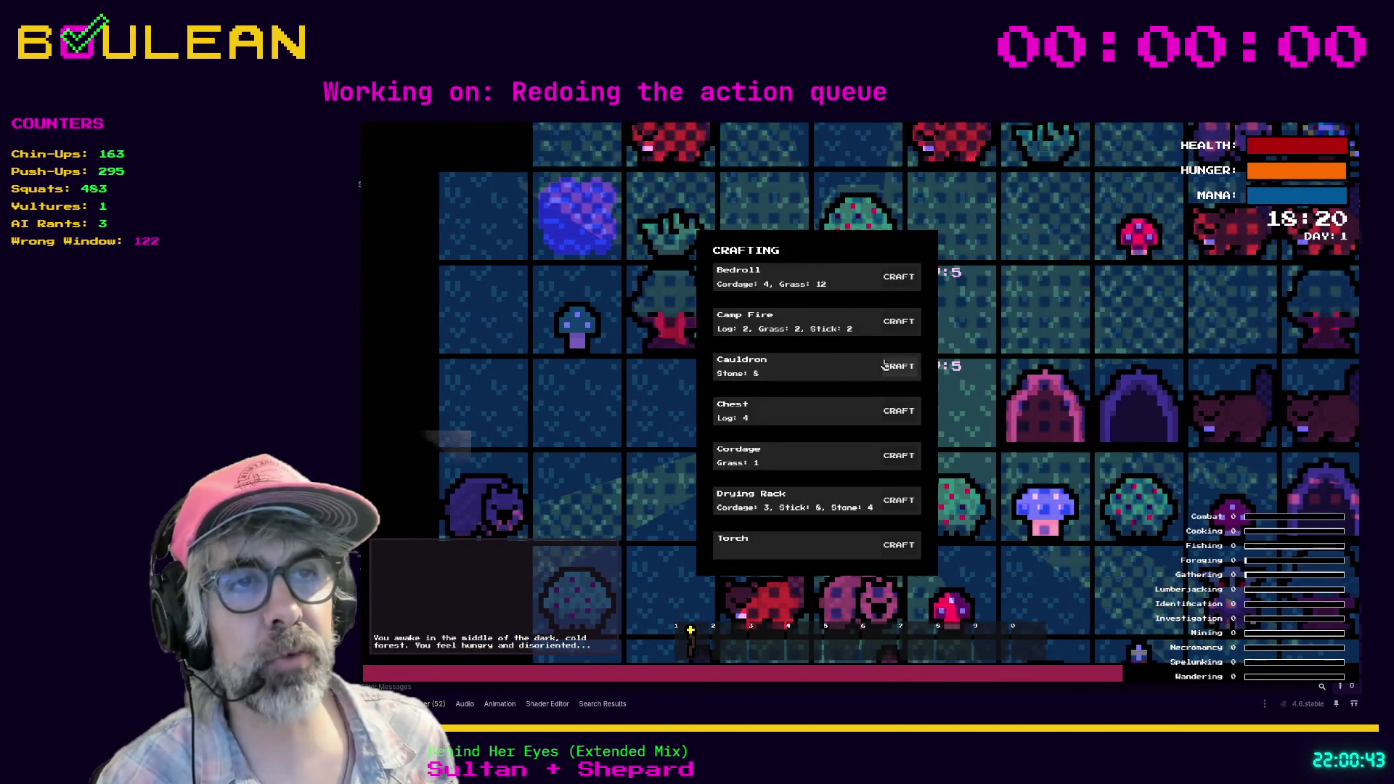
Step: Close the Crafting panel and karate-chop the tree on the left, raising Lumberjacking
key(Escape)
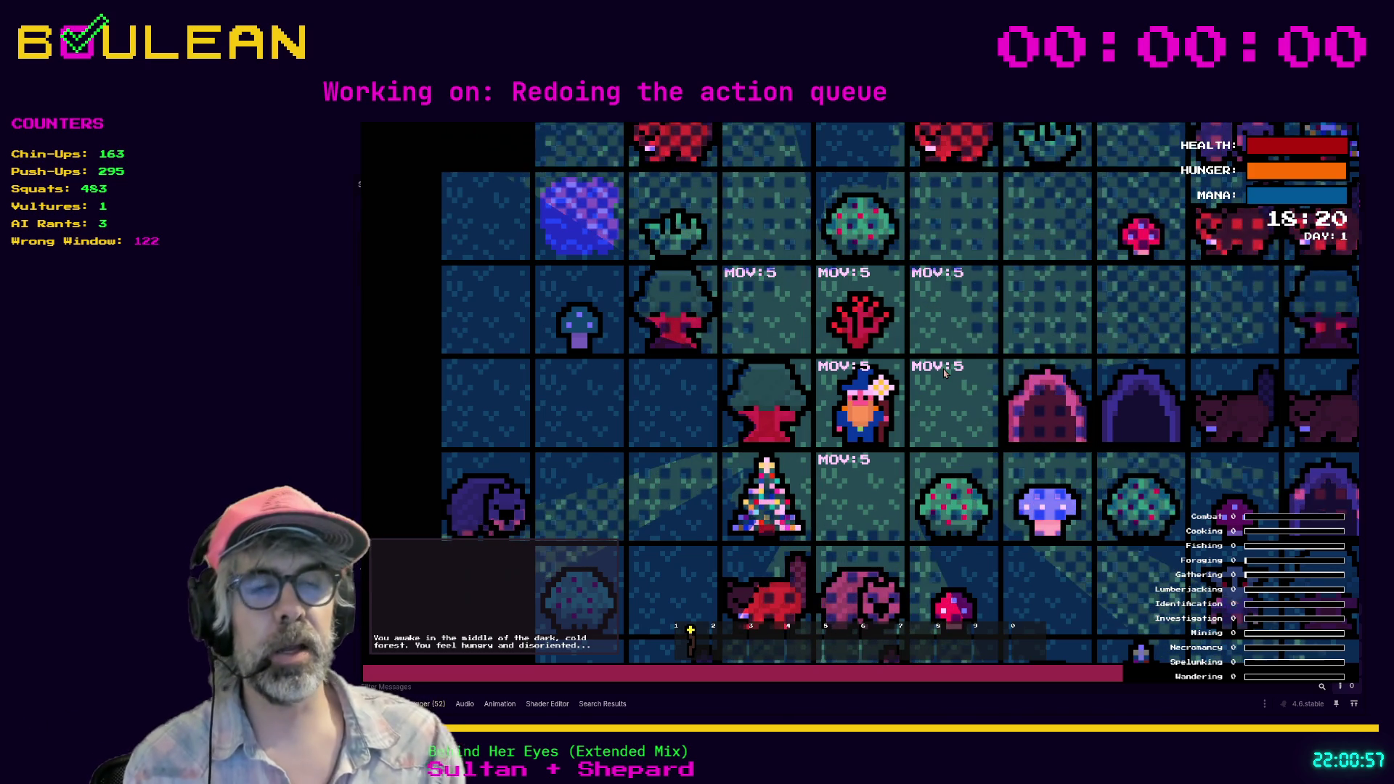
key(Left)
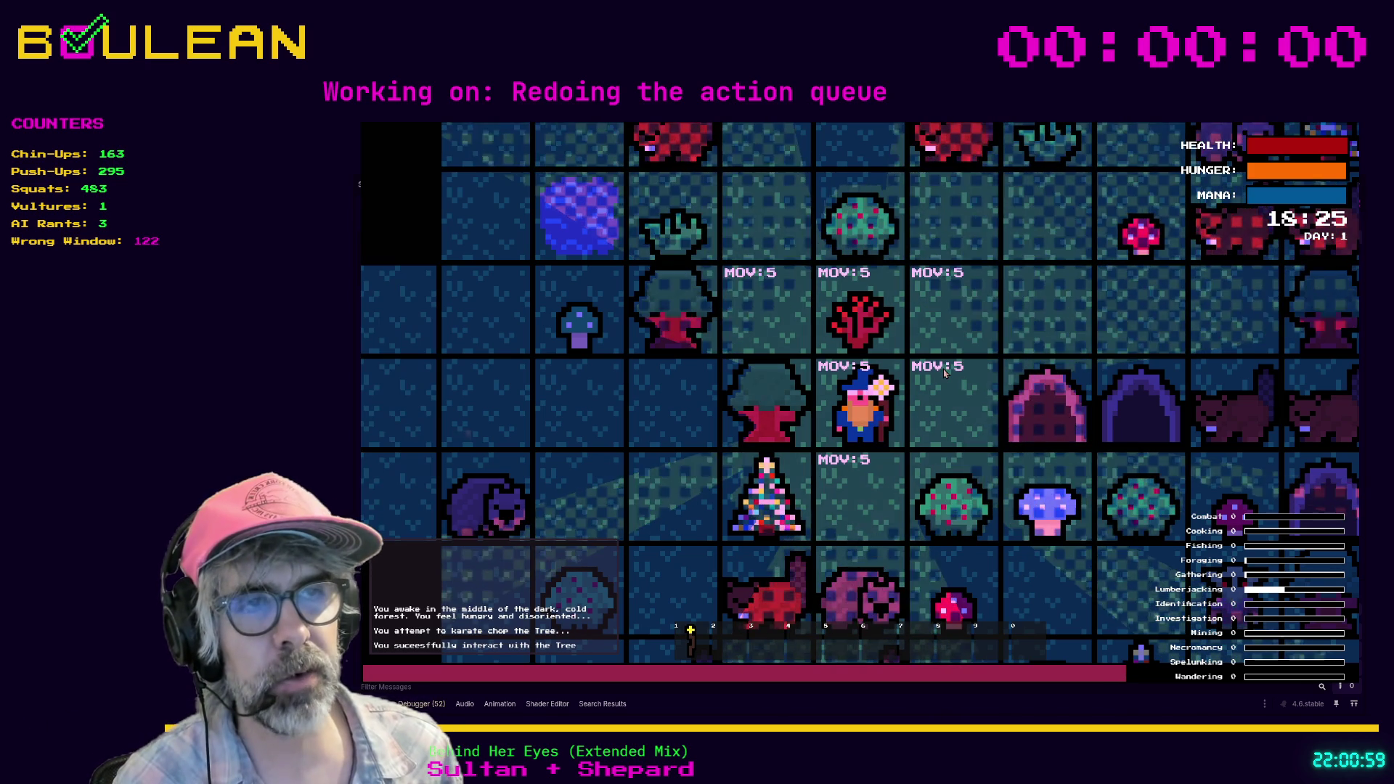
Step: Step down, pick a Berry from the bush on the right, and kill the wombat below for 25 Raw Meat
key(Down)
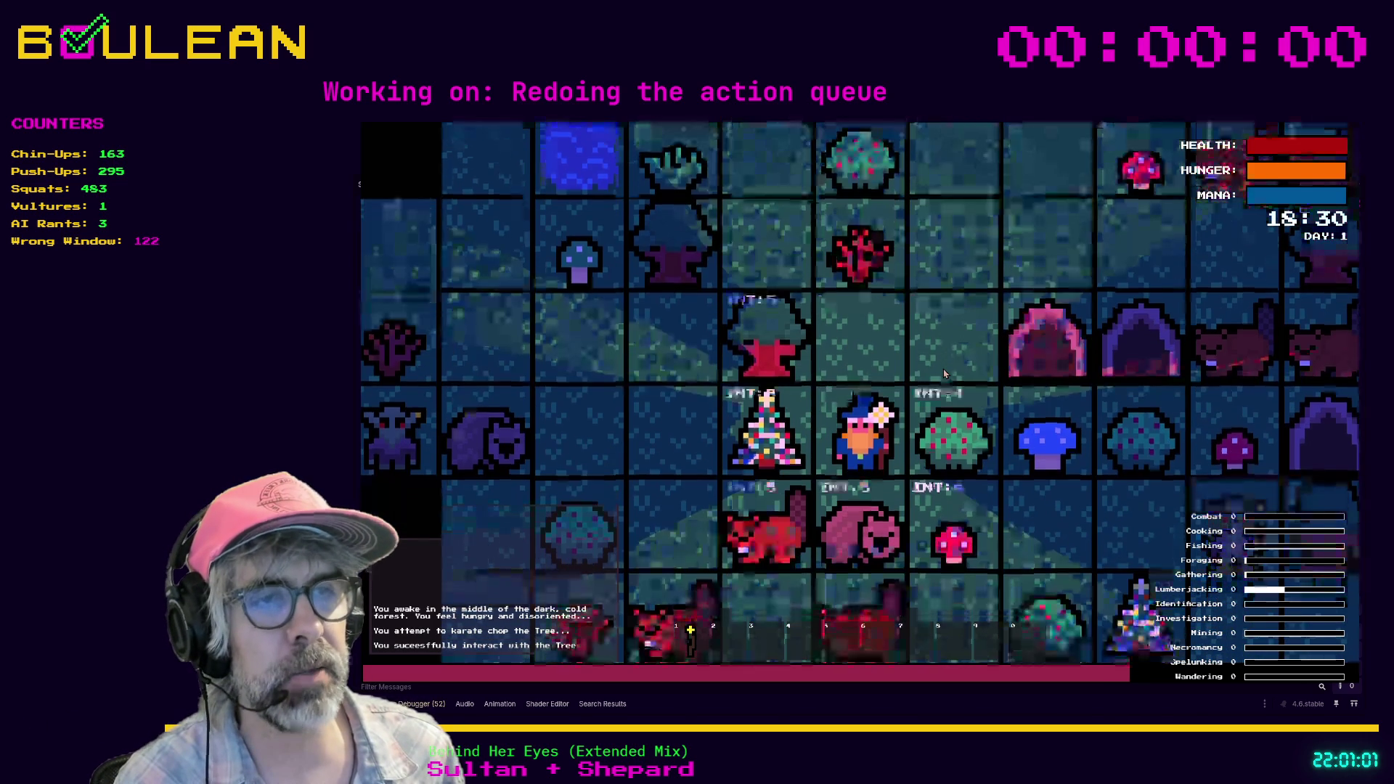
key(Right)
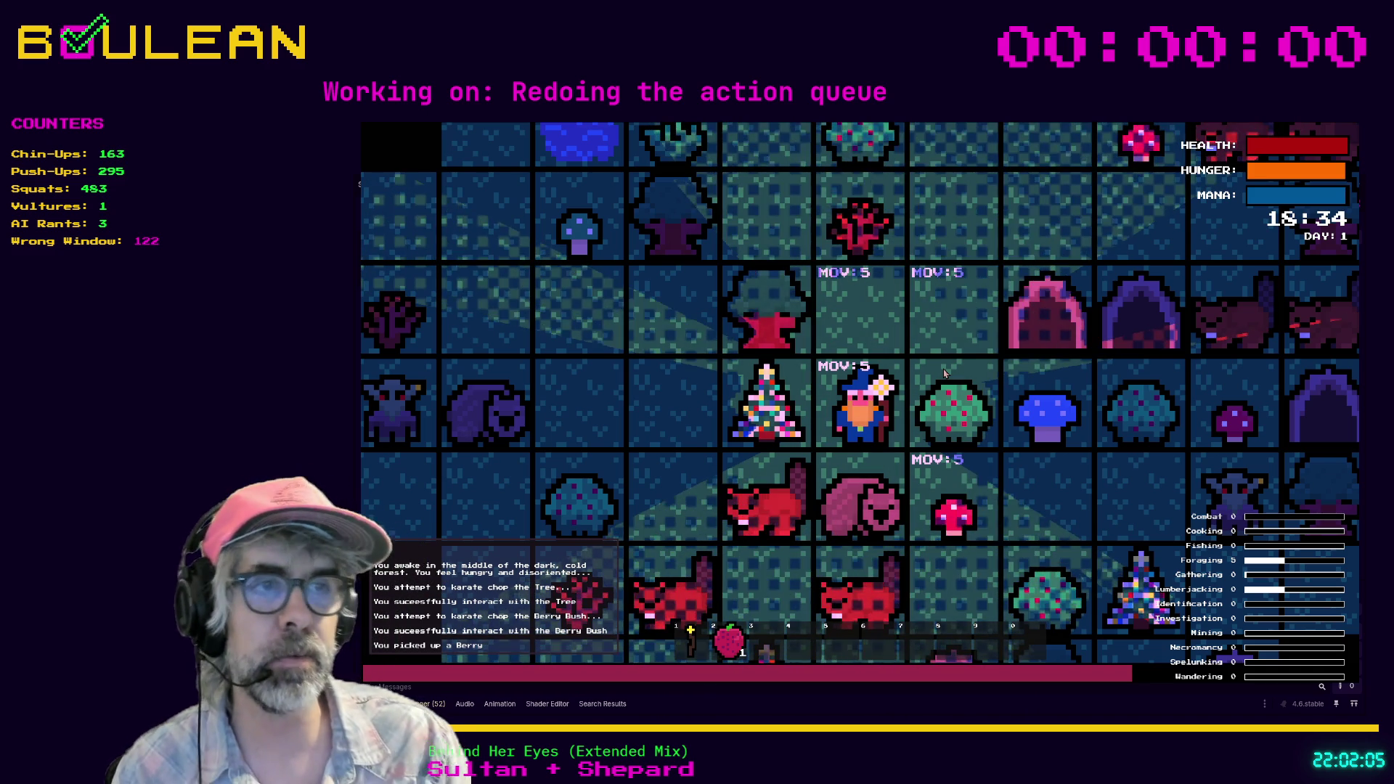
key(Down)
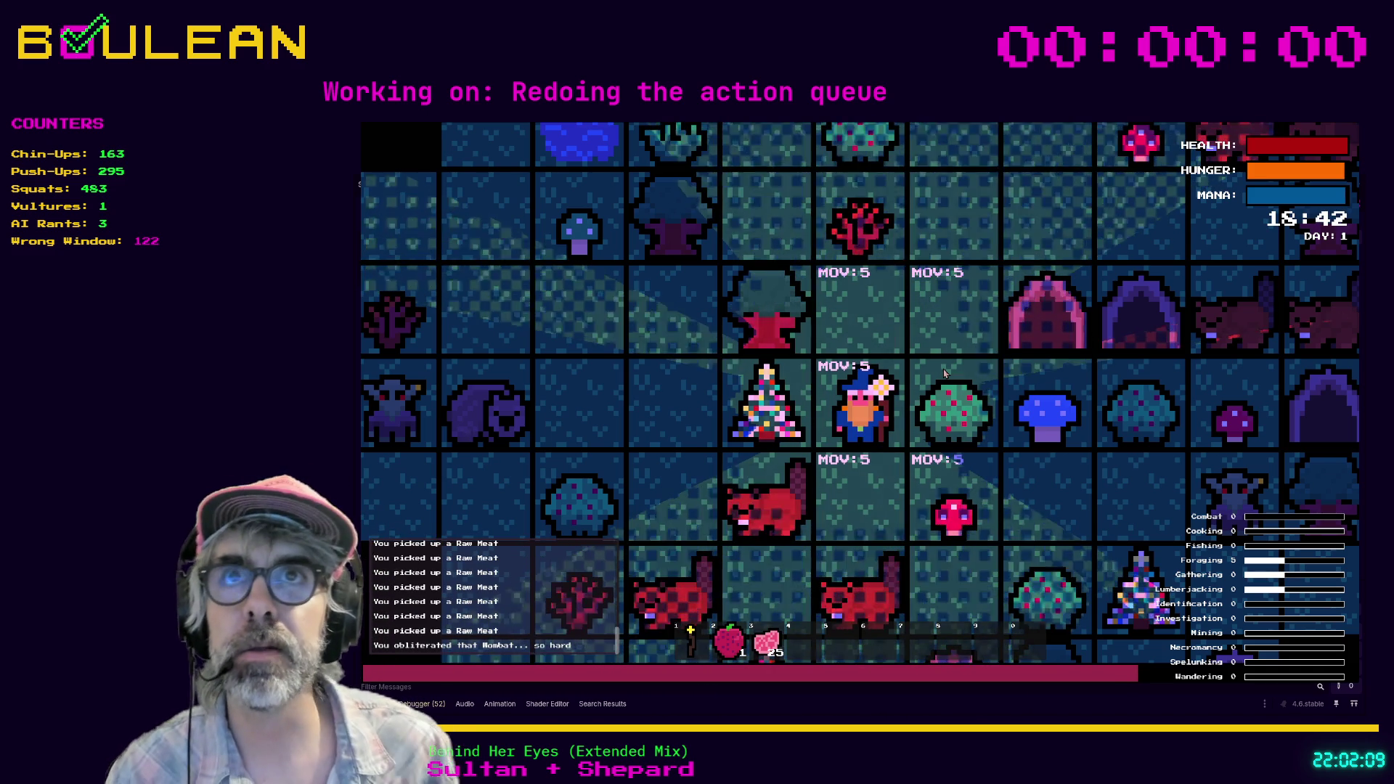
Step: Harvest the berry bush on the wizard's right again, raising Berries to 2
key(Right)
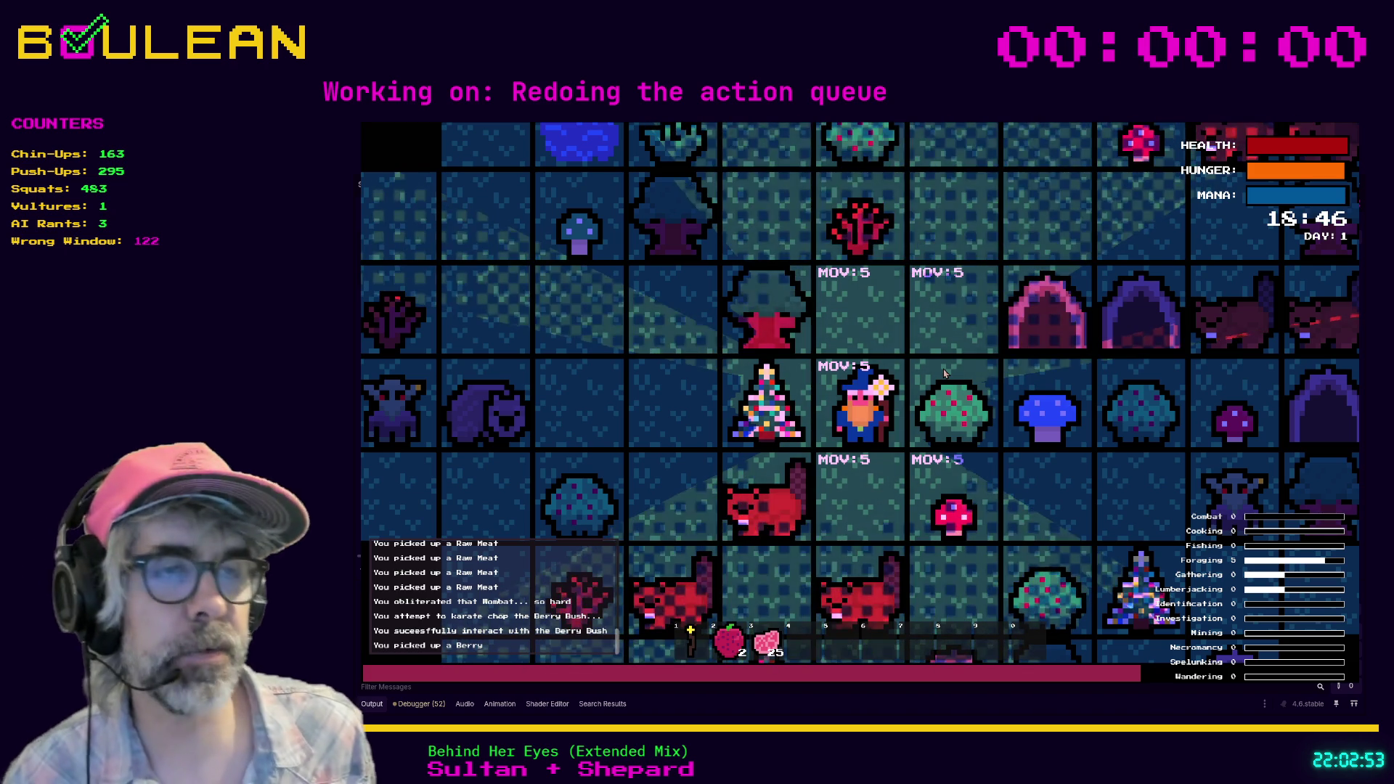
Step: Move the wizard down a tile, pick up the red mushroom, and attack the adjacent beaver
key(Down)
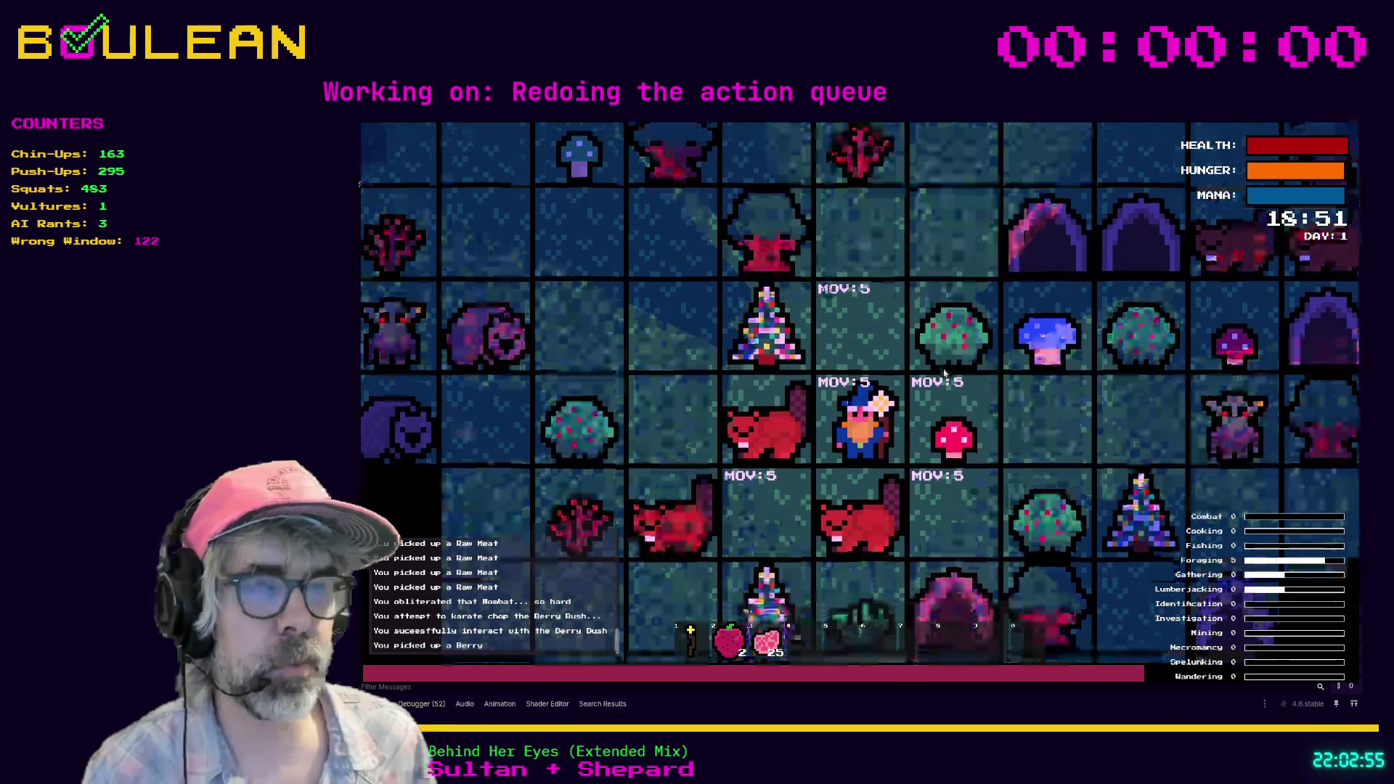
key(Right)
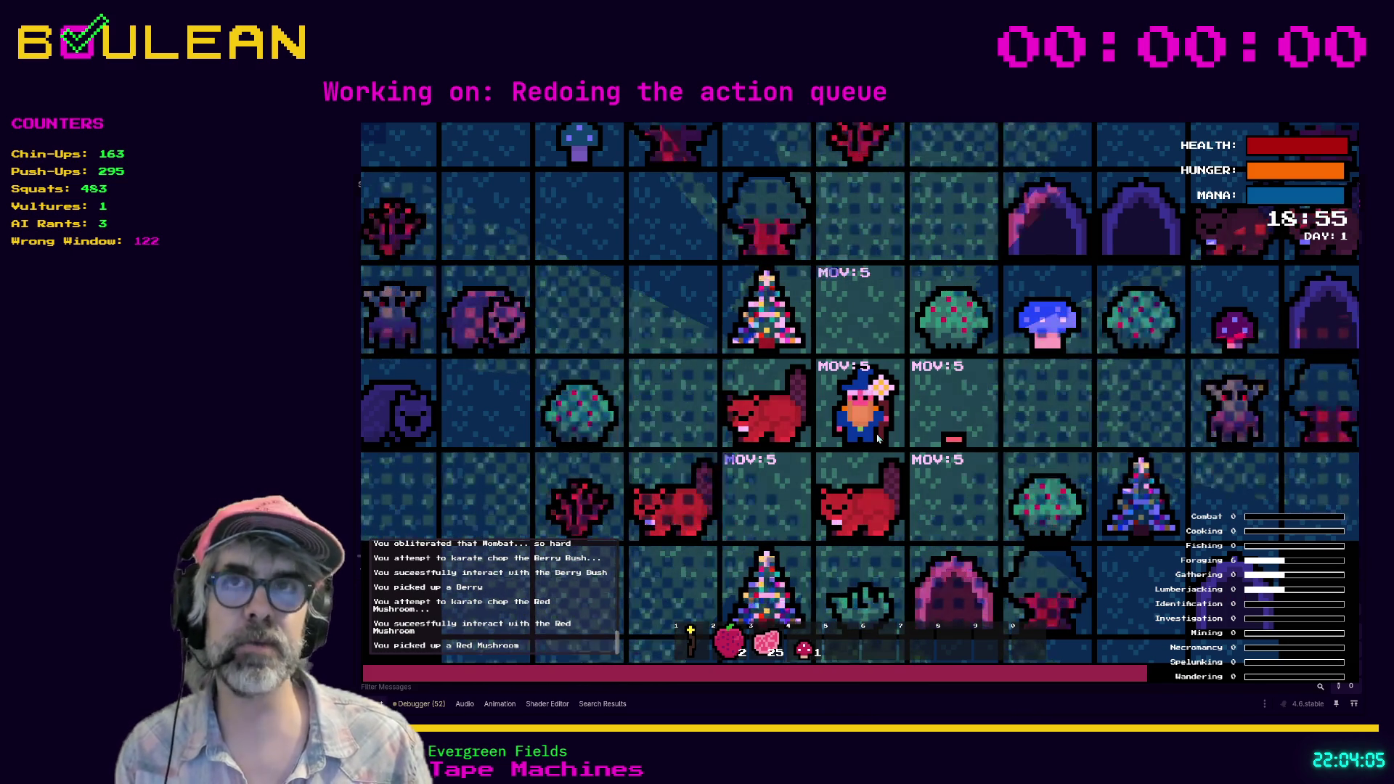
key(Left)
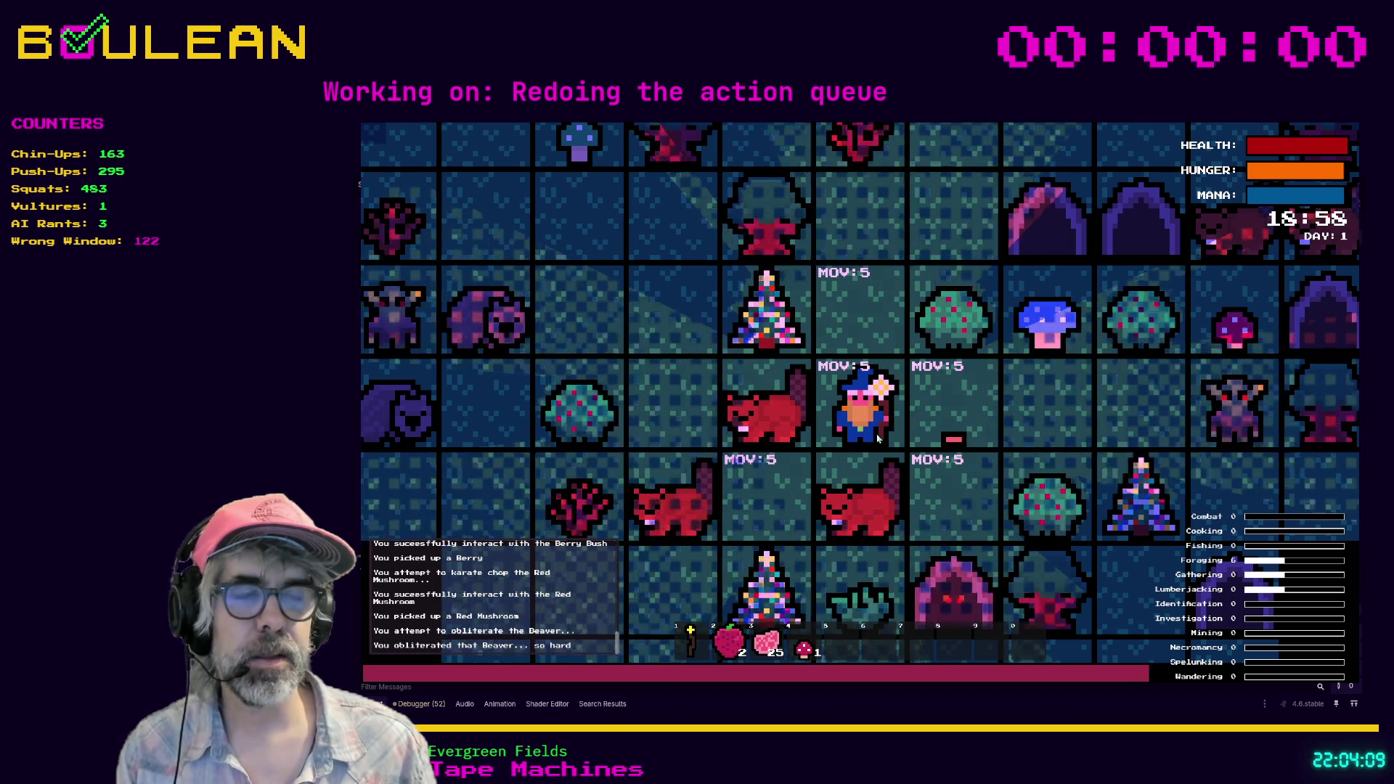
Step: Kill the beavers to the left and below, then chop and collect the Grass Tuft
key(Left)
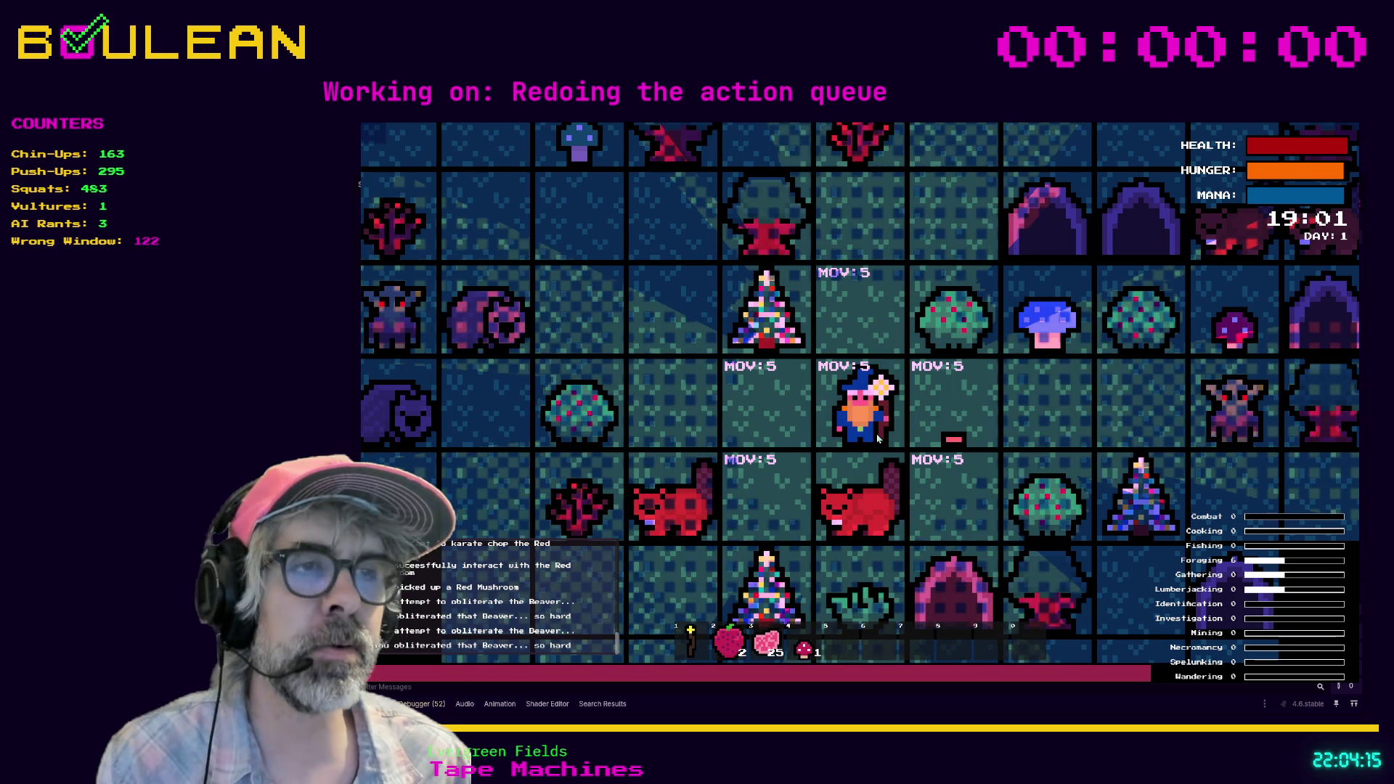
key(Down)
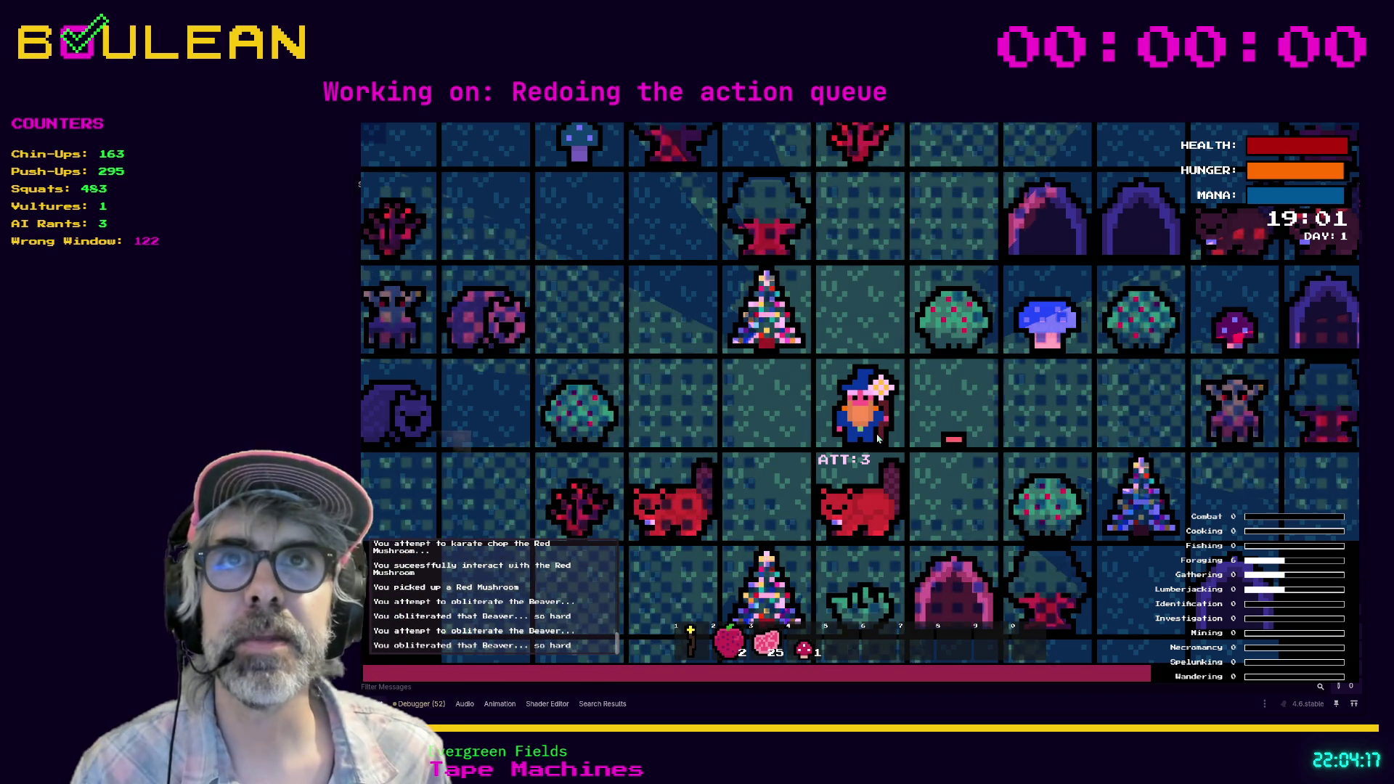
key(Down)
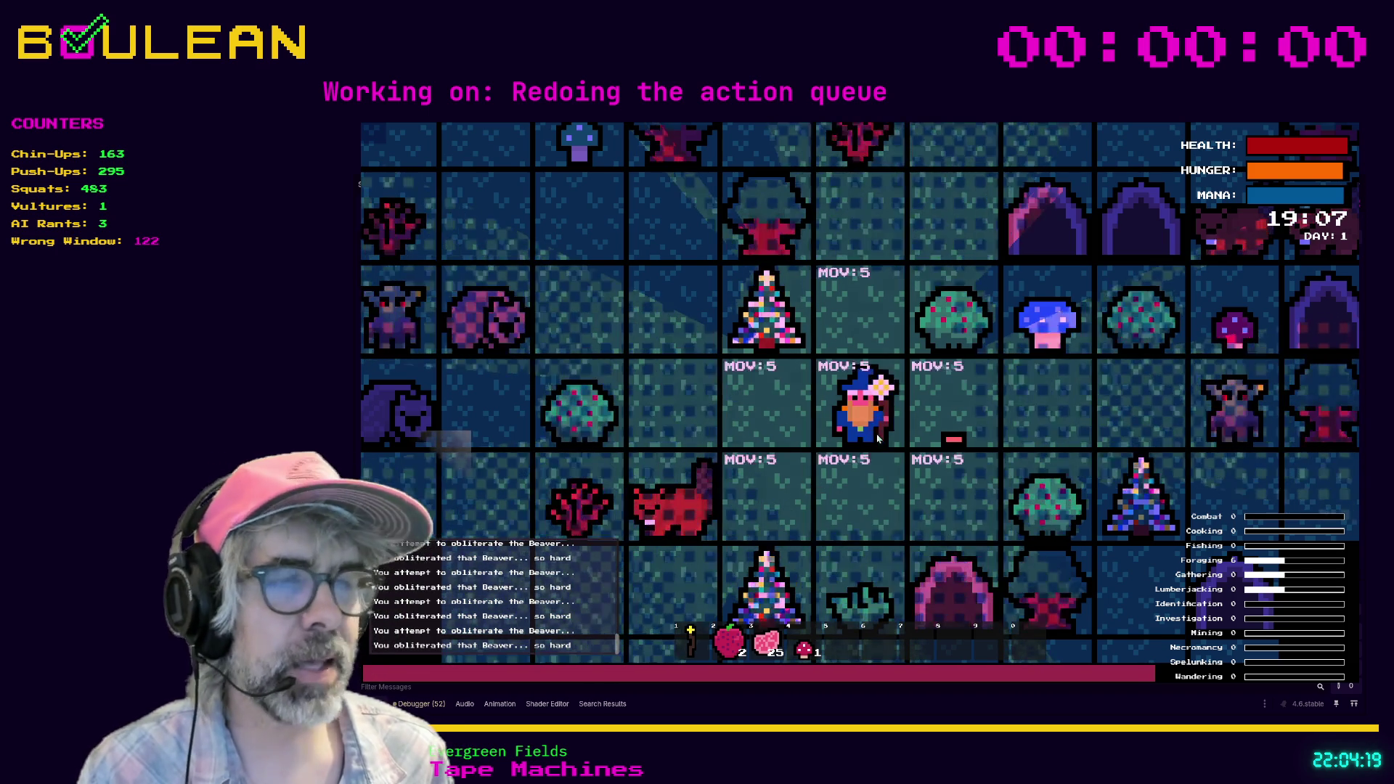
key(Down)
key(Down)
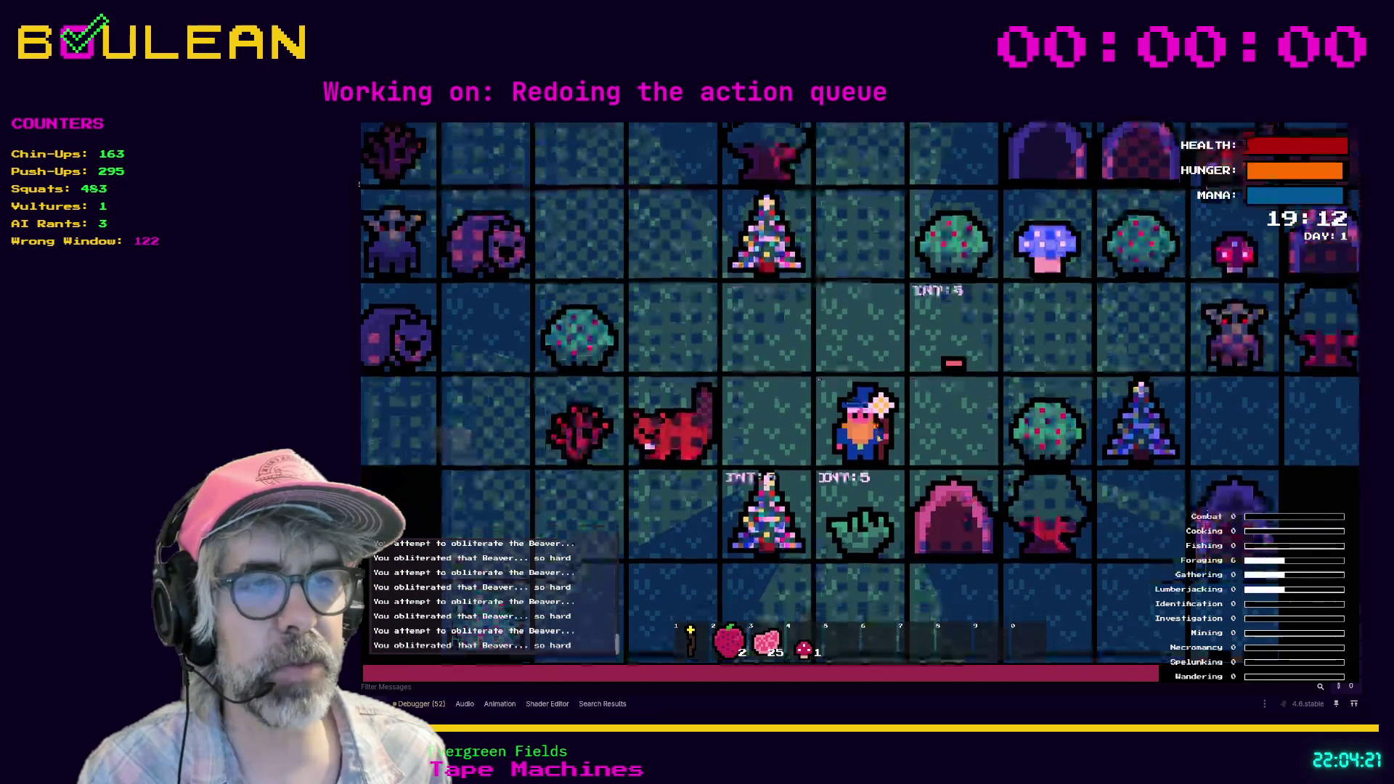
key(Down)
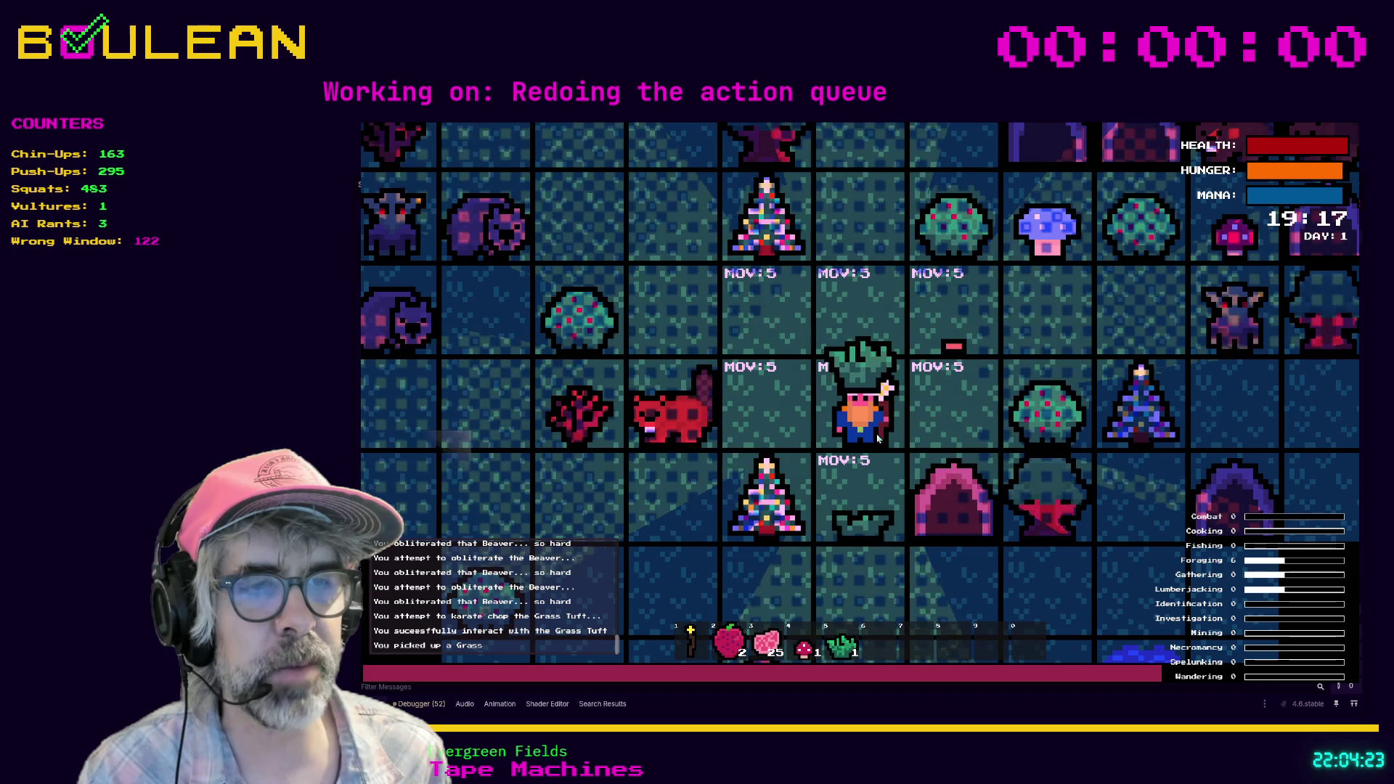
Step: Harvest the two berry bushes and the blue mushroom, then stop the game and return to player.gd
key(Right)
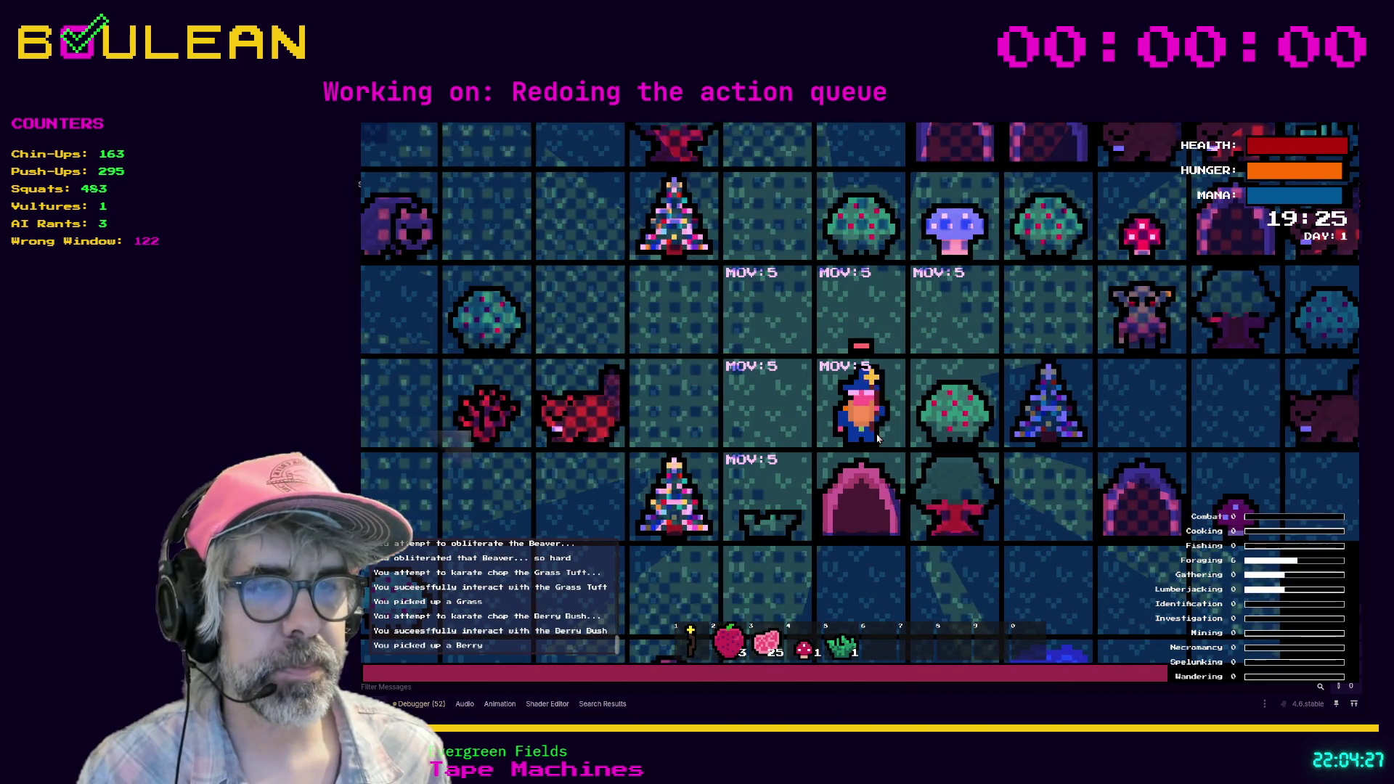
key(Up)
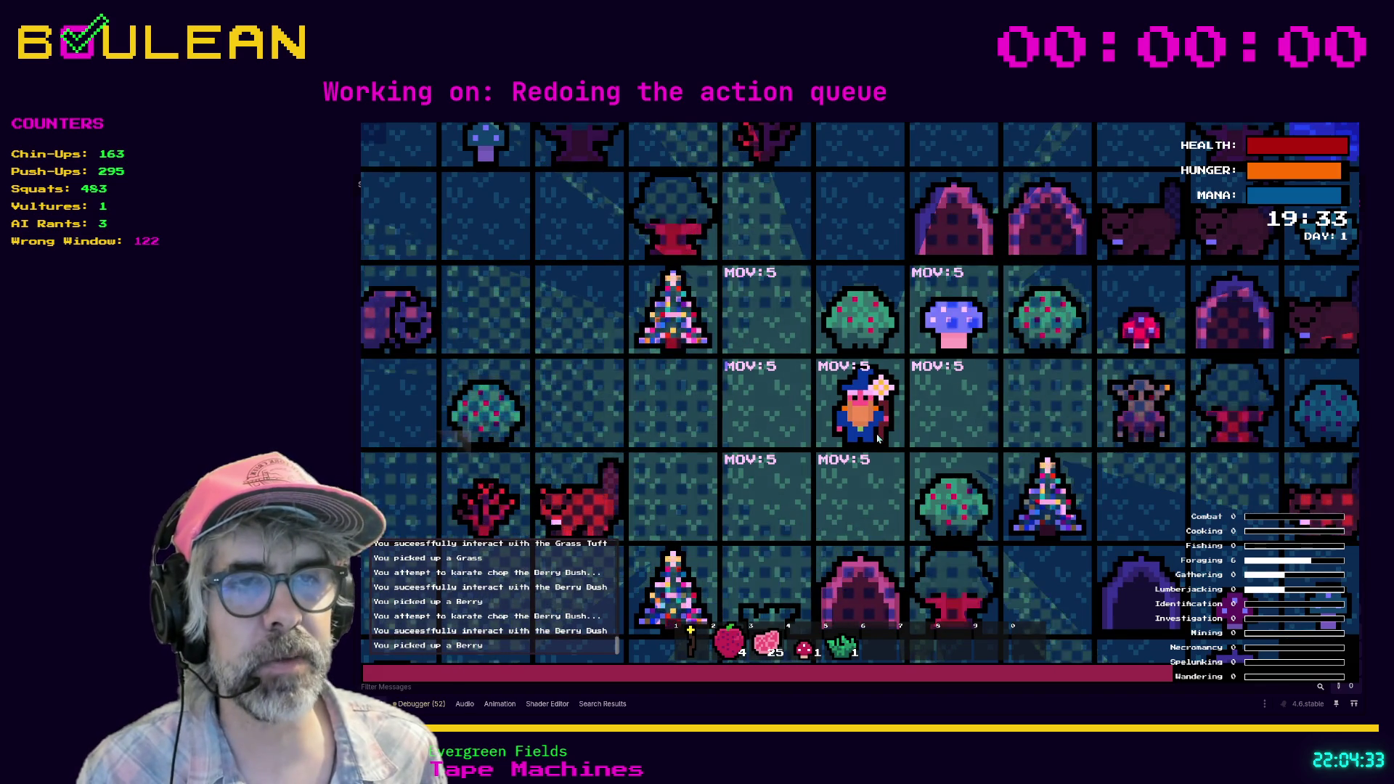
key(Right)
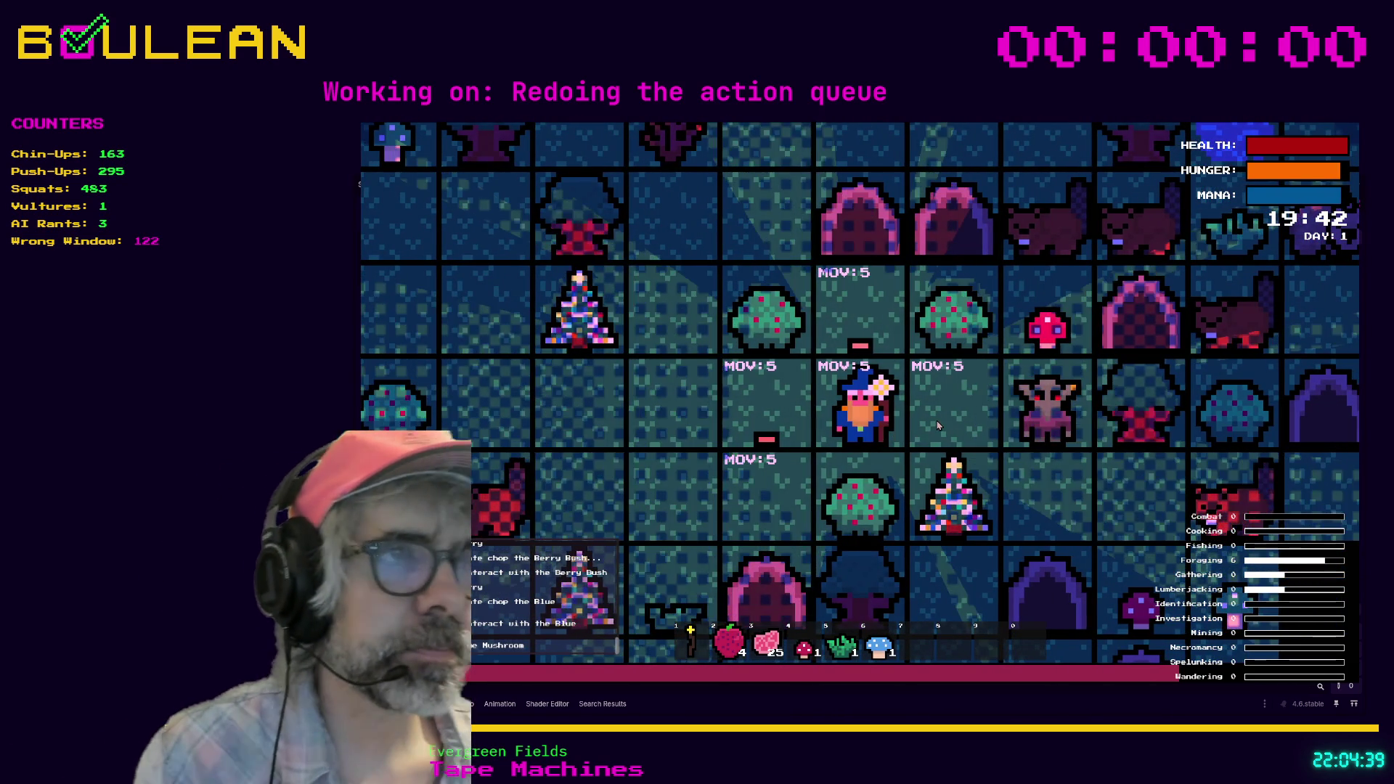
key(F8)
click(907, 459)
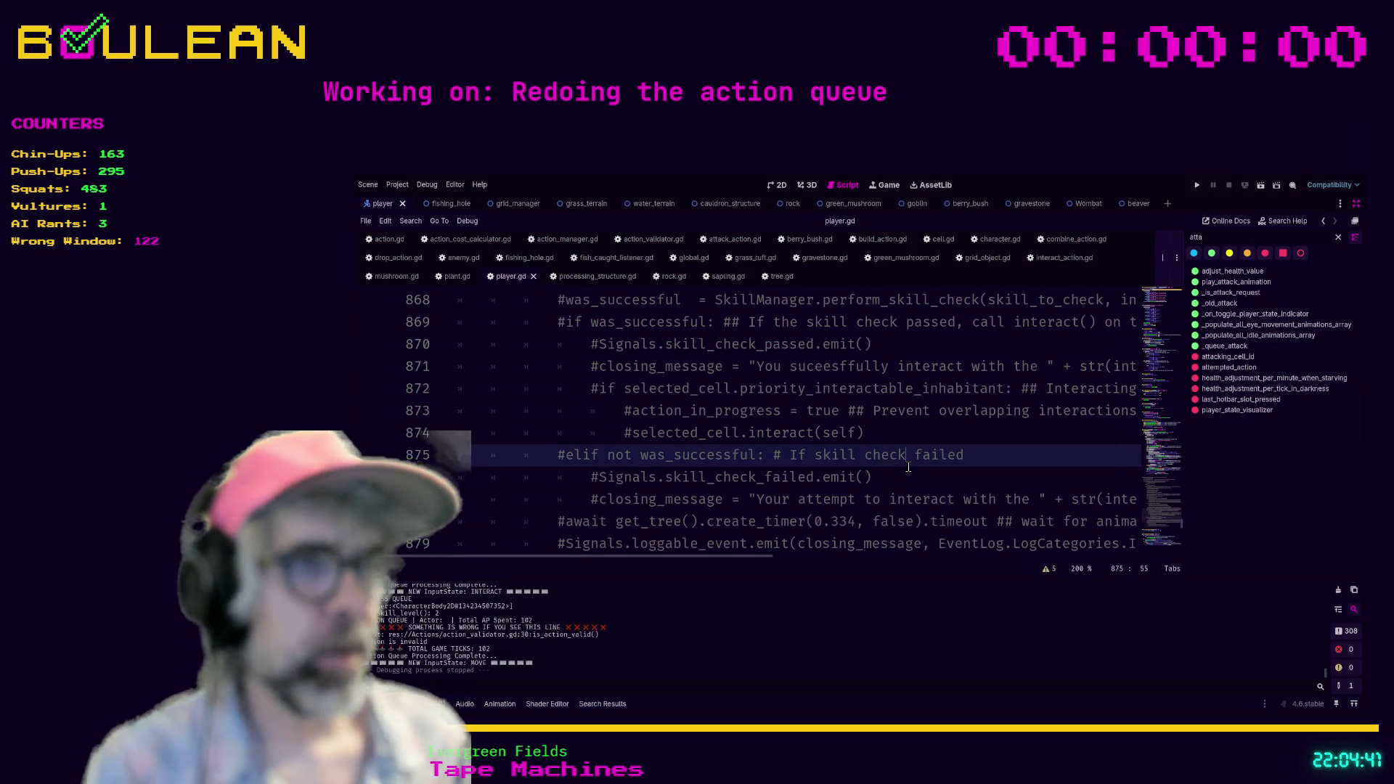
scroll(908, 467, down, 1)
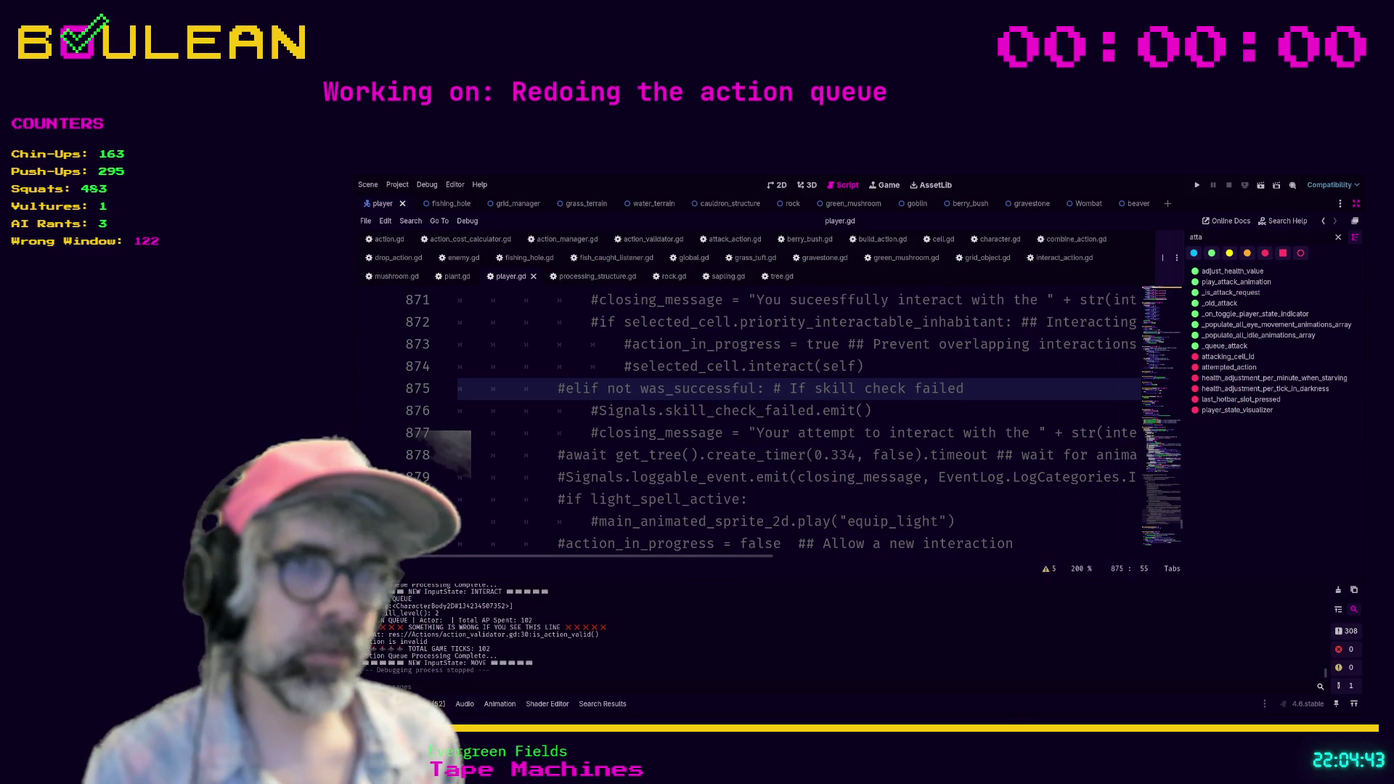